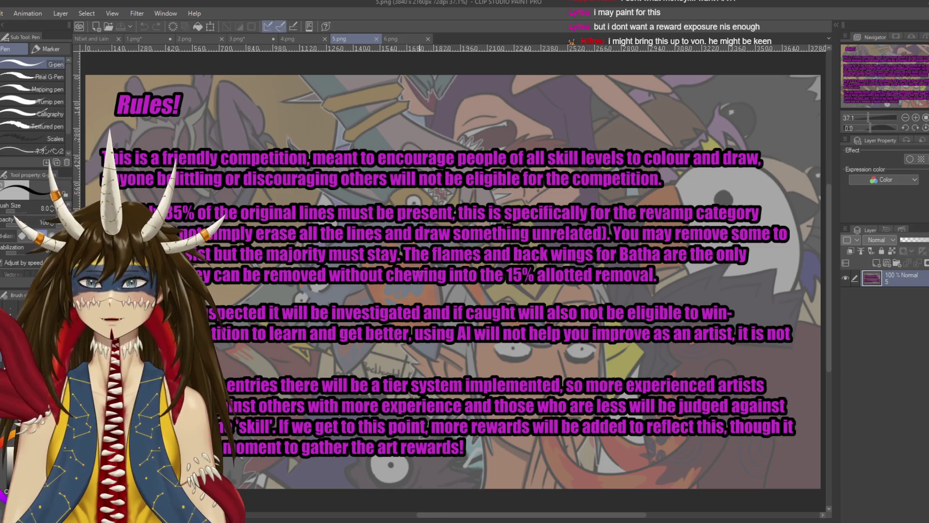
# Flip through the competition images from the banner to the questions page, ending on Rules!
pyautogui.scroll(-3, 321, 391)
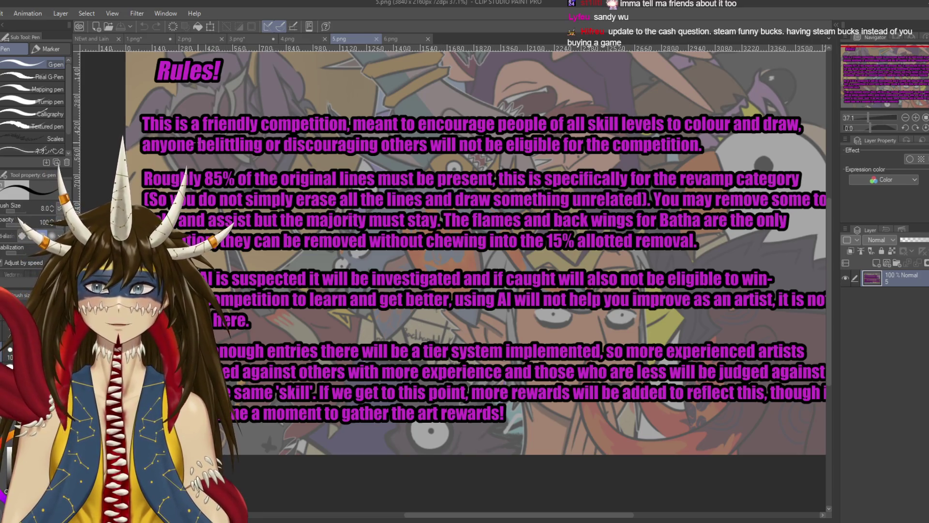
pyautogui.click(141, 38)
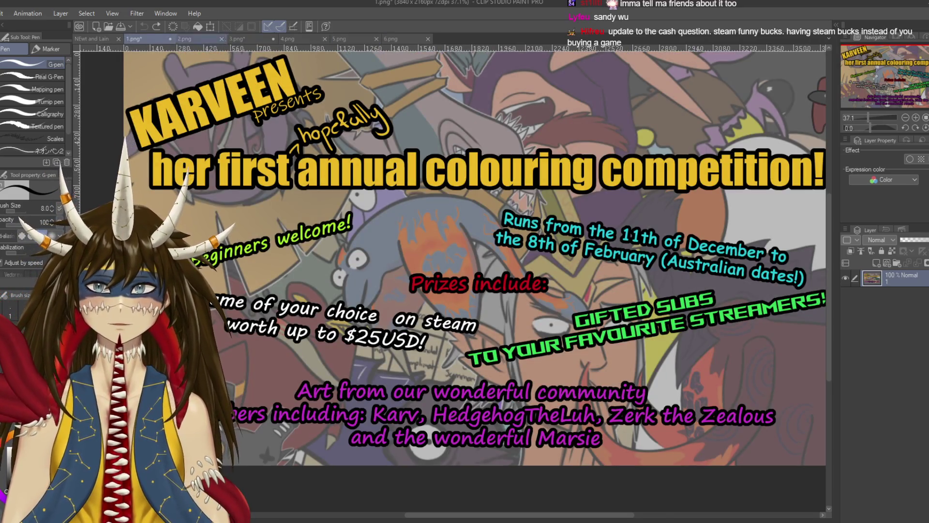
pyautogui.click(198, 39)
pyautogui.moveTo(484, 266); pyautogui.dragTo(268, 295)
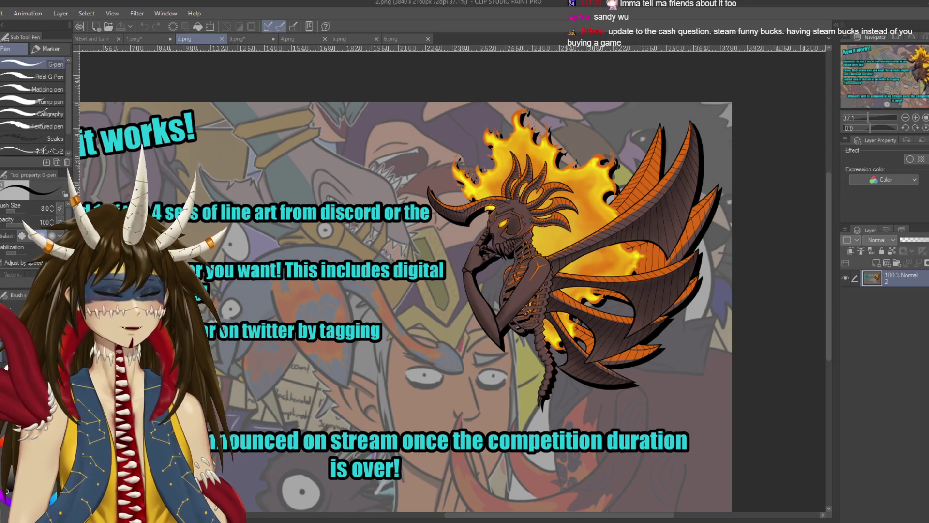
pyautogui.moveTo(558, 336); pyautogui.dragTo(555, 335)
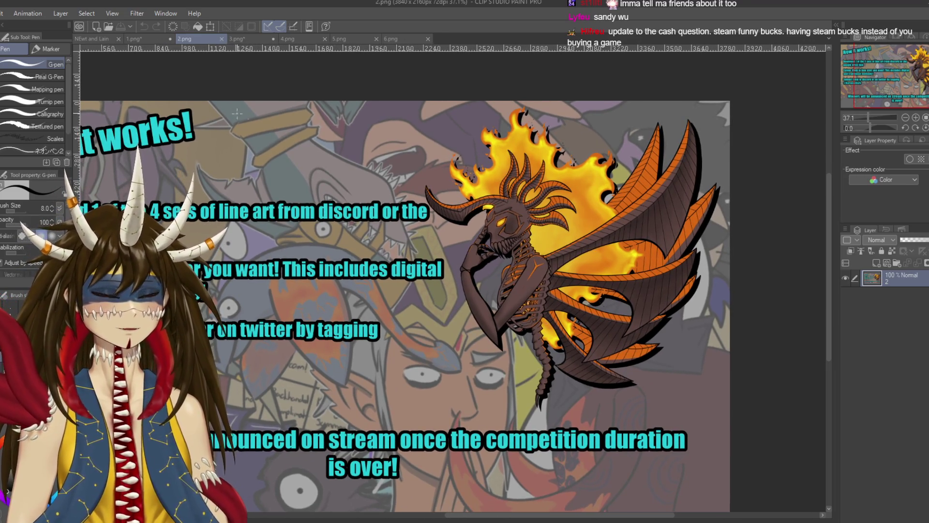
pyautogui.click(237, 38)
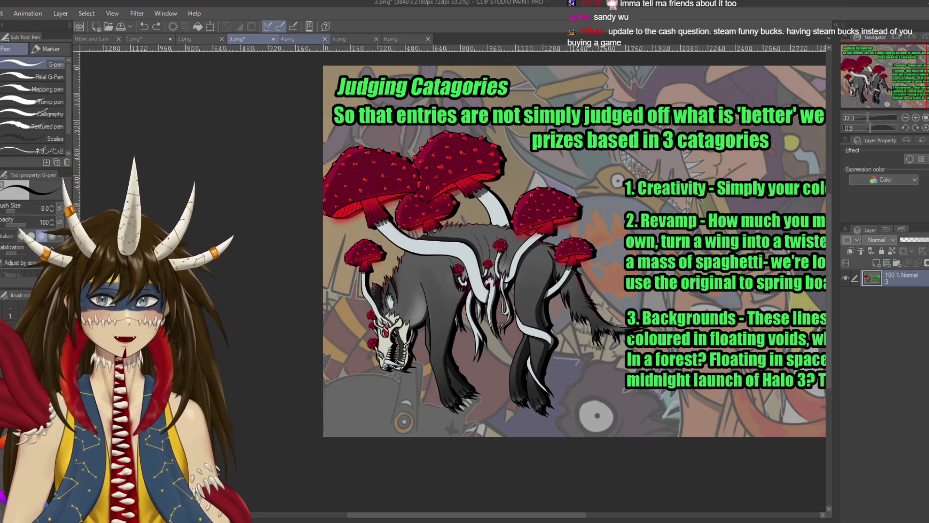
pyautogui.click(296, 38)
pyautogui.moveTo(437, 374)
pyautogui.mouseDown()
pyautogui.moveTo(586, 379)
pyautogui.moveTo(578, 383)
pyautogui.mouseUp()
pyautogui.click(390, 39)
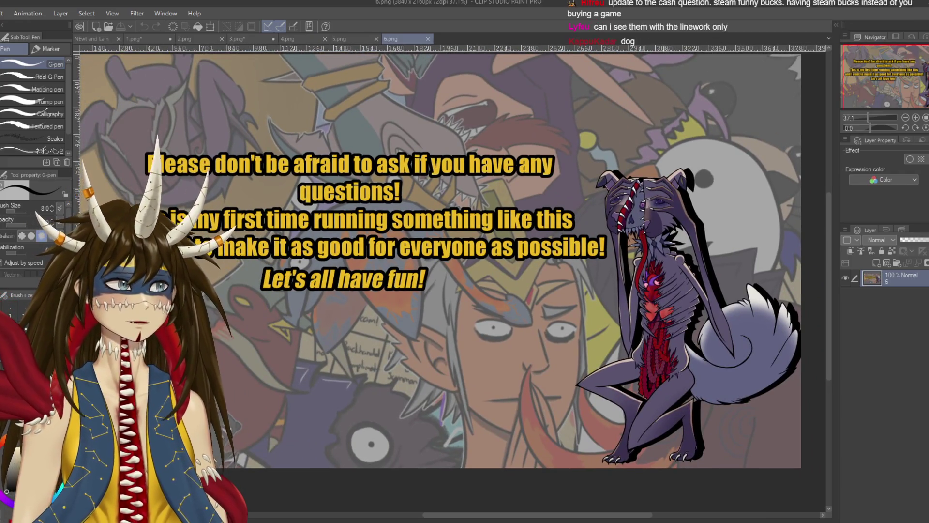
pyautogui.hscroll(2, 631, 296)
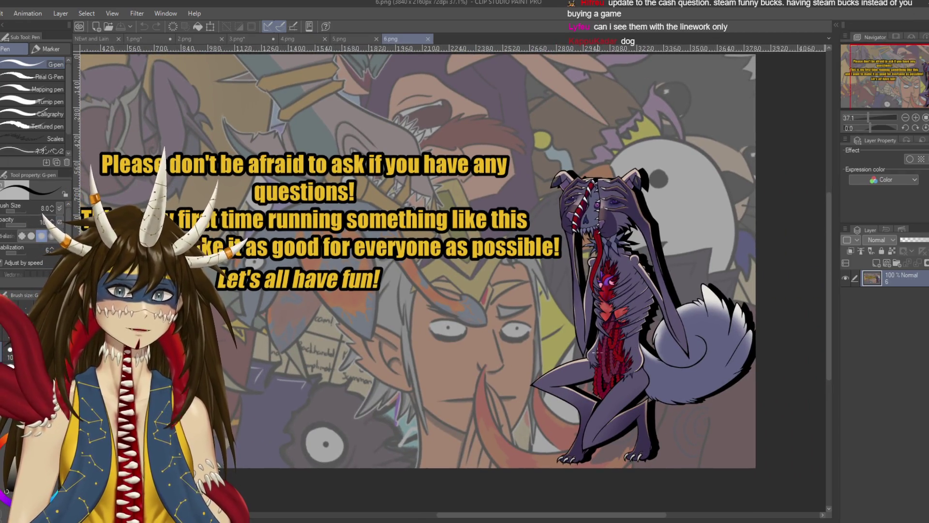
pyautogui.hscroll(-1, 434, 250)
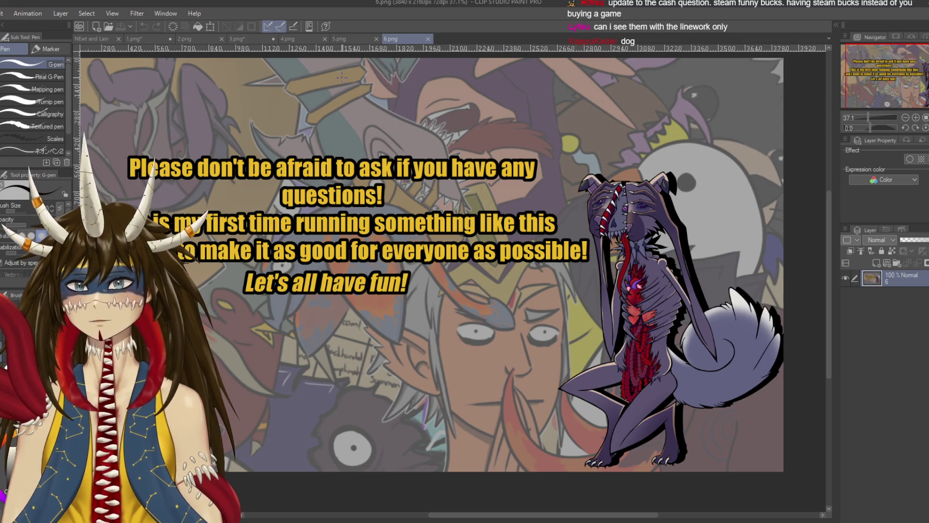
pyautogui.click(338, 38)
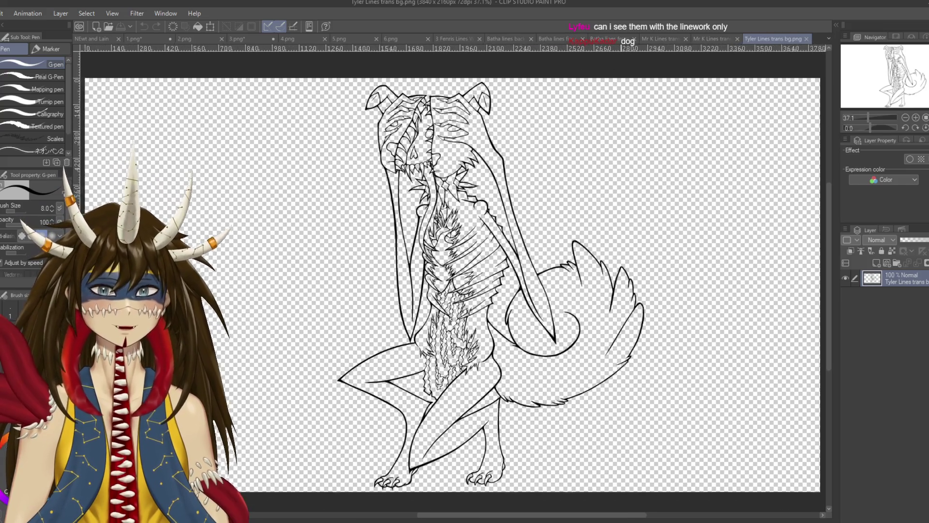
# Browse the wolf, Mr K tentacle, Batha front, Batha fire and Batha back-wings line art.
pyautogui.moveTo(619, 271); pyautogui.dragTo(624, 266)
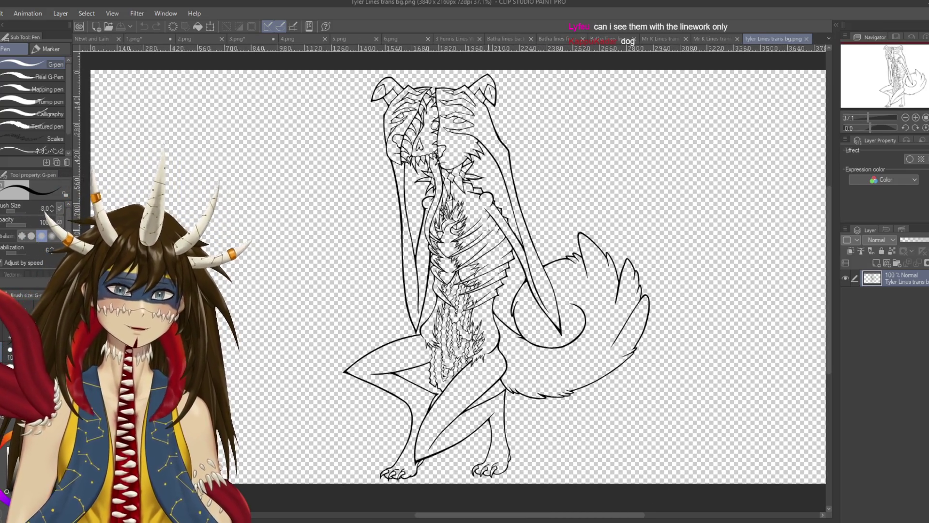
pyautogui.moveTo(575, 269); pyautogui.dragTo(573, 271)
pyautogui.click(712, 39)
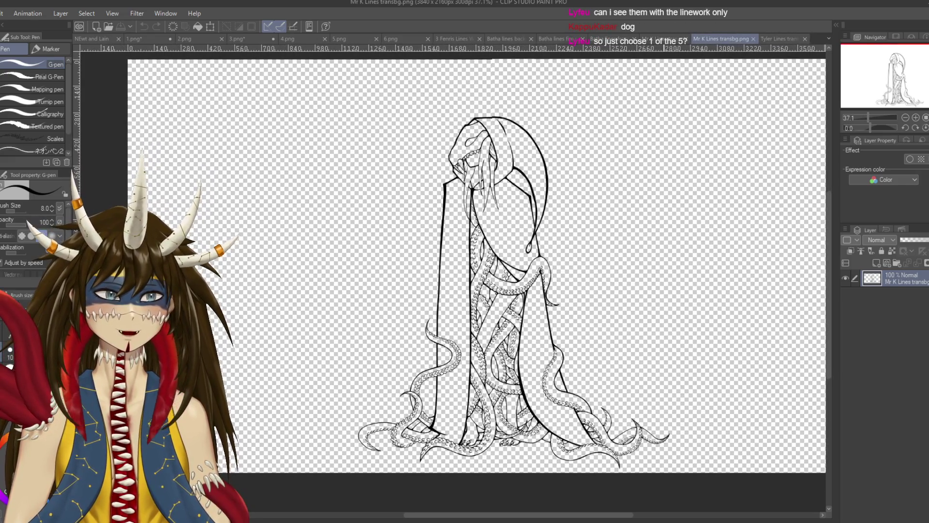
pyautogui.moveTo(661, 243); pyautogui.dragTo(664, 245)
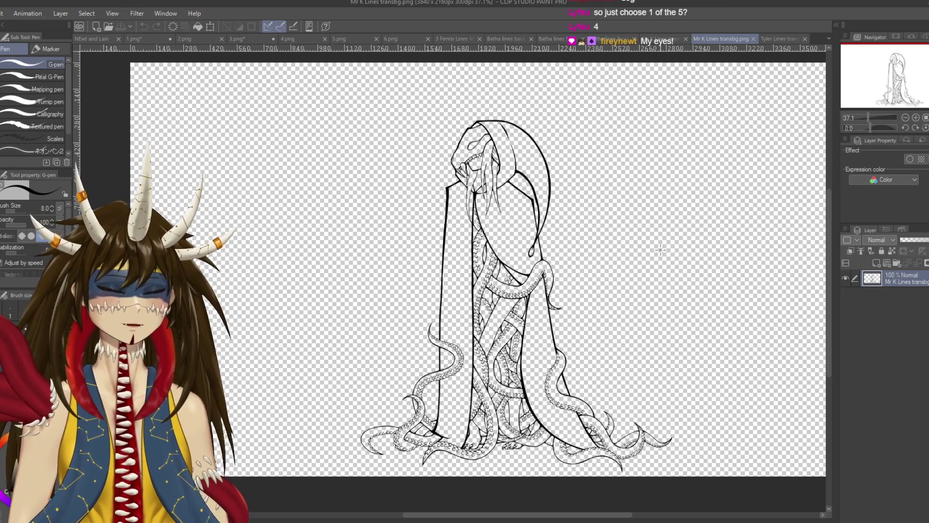
pyautogui.click(610, 40)
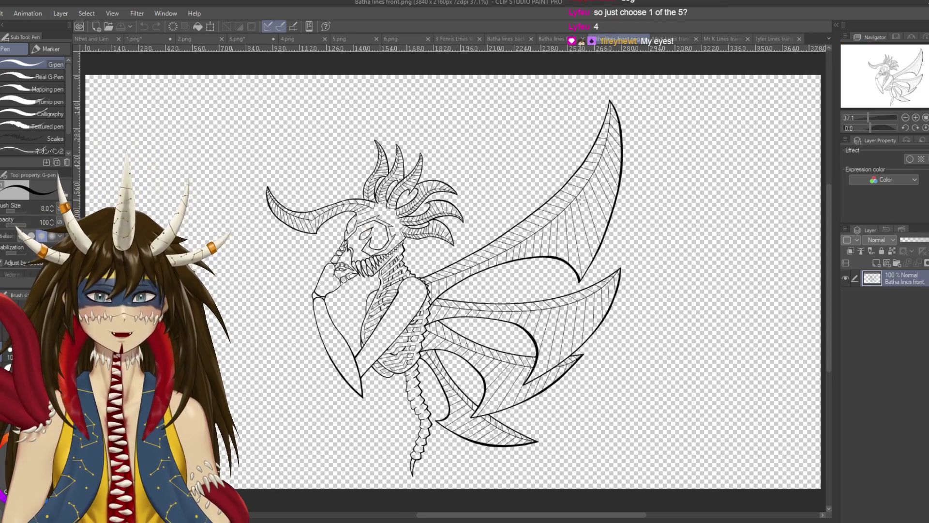
pyautogui.click(552, 39)
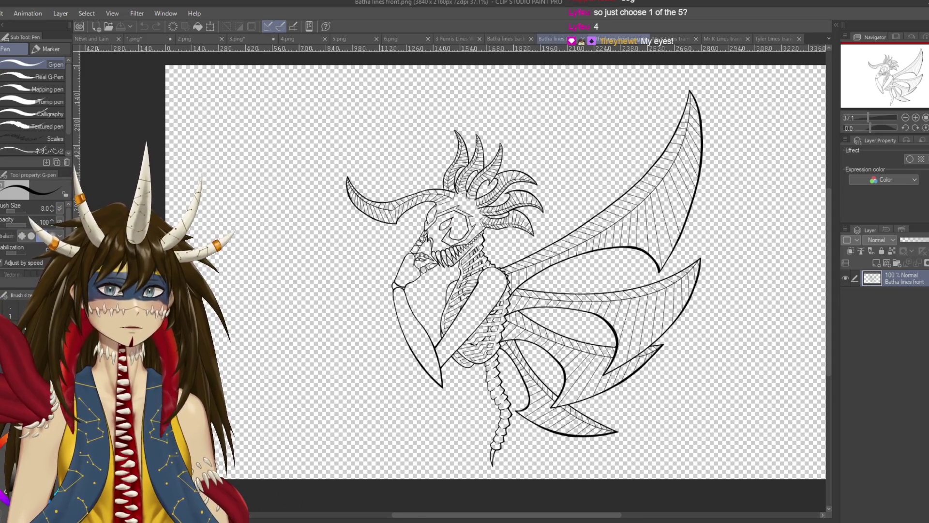
pyautogui.click(551, 39)
pyautogui.click(507, 39)
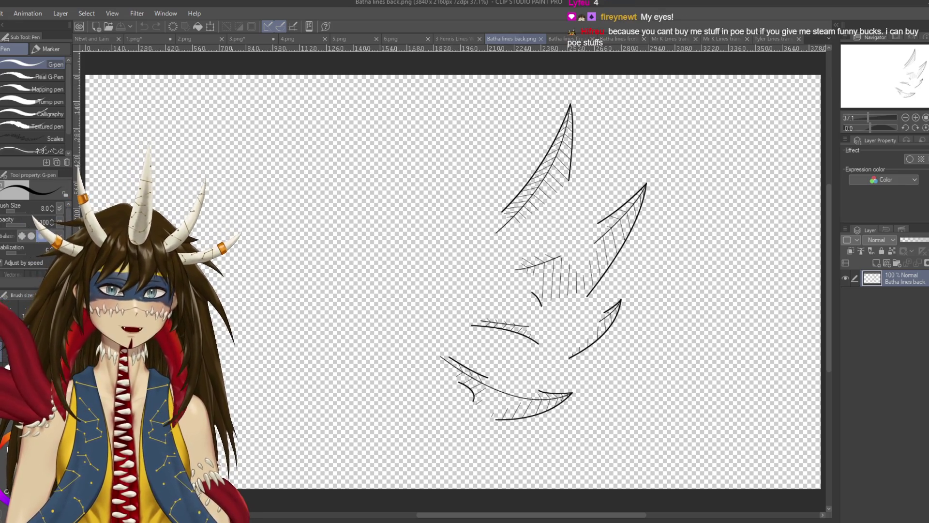
pyautogui.hotkey('ctrl', 'Tab')
pyautogui.hotkey('ctrl', 'Tab')
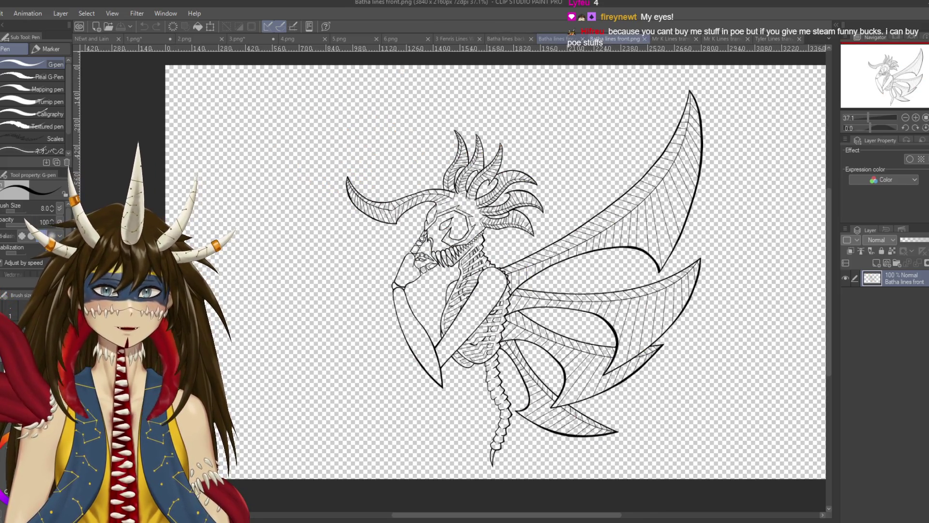
pyautogui.hotkey('ctrl', 'shift', 'Tab')
pyautogui.hotkey('ctrl', 'shift', 'Tab')
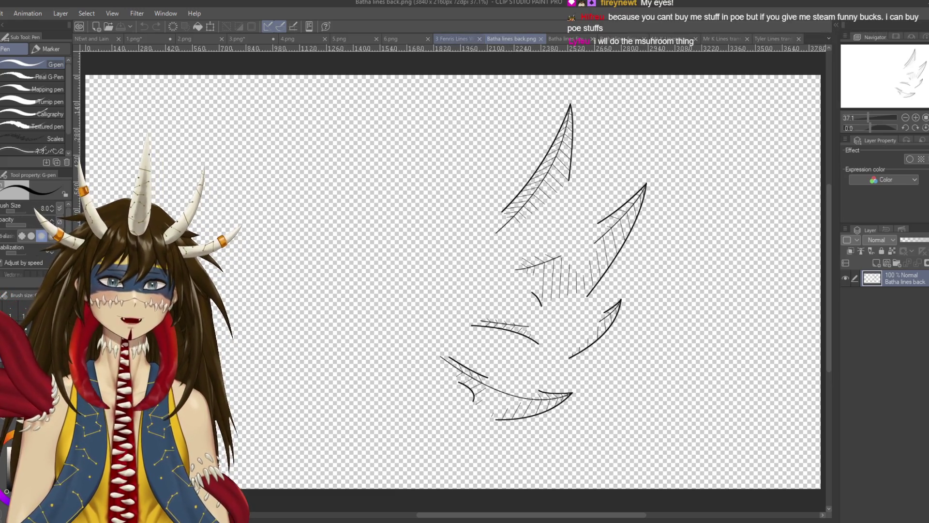
# View the mushroom Fenris line art, then step back through the questions and prizes pages to Rules!
pyautogui.click(453, 39)
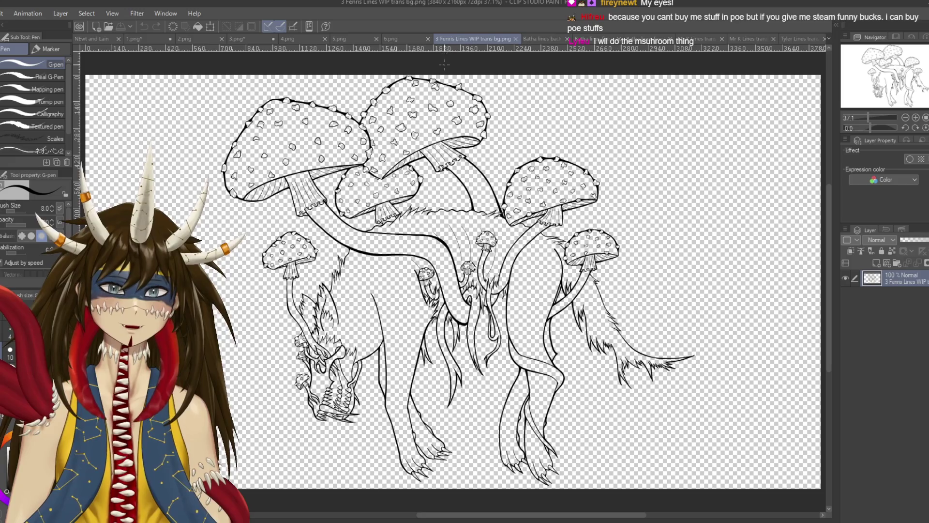
pyautogui.hscroll(-2, 452, 281)
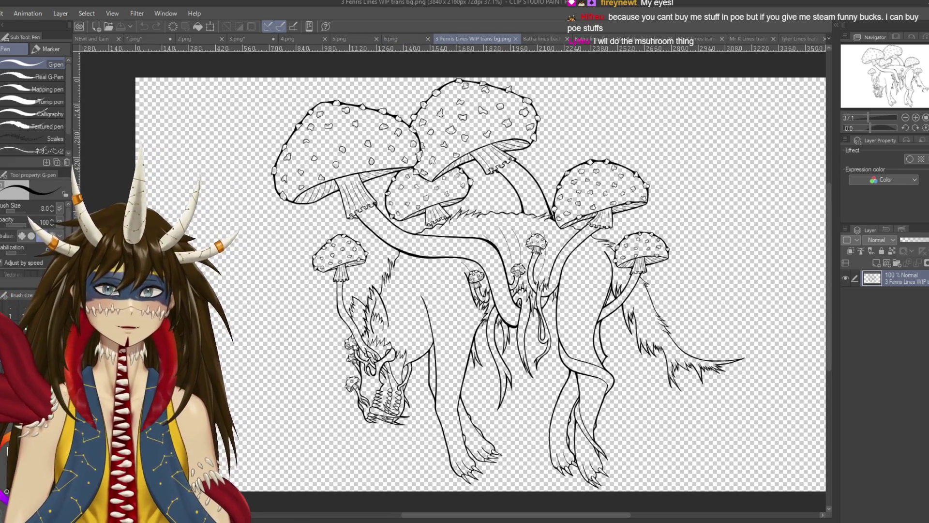
pyautogui.click(391, 39)
pyautogui.click(300, 38)
pyautogui.click(348, 39)
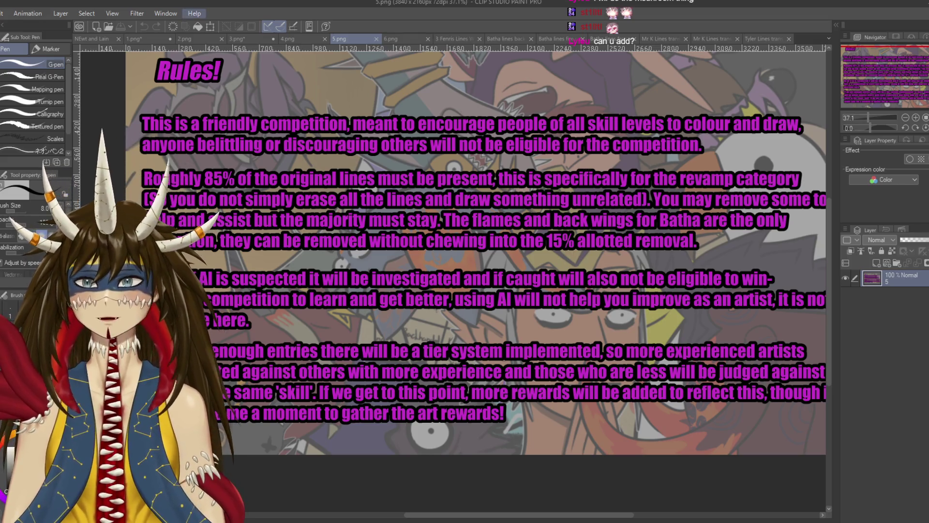
# Circle the Revamp text in thick red on the Judging Catagories image, then undo every red mark.
pyautogui.click(186, 38)
pyautogui.click(237, 39)
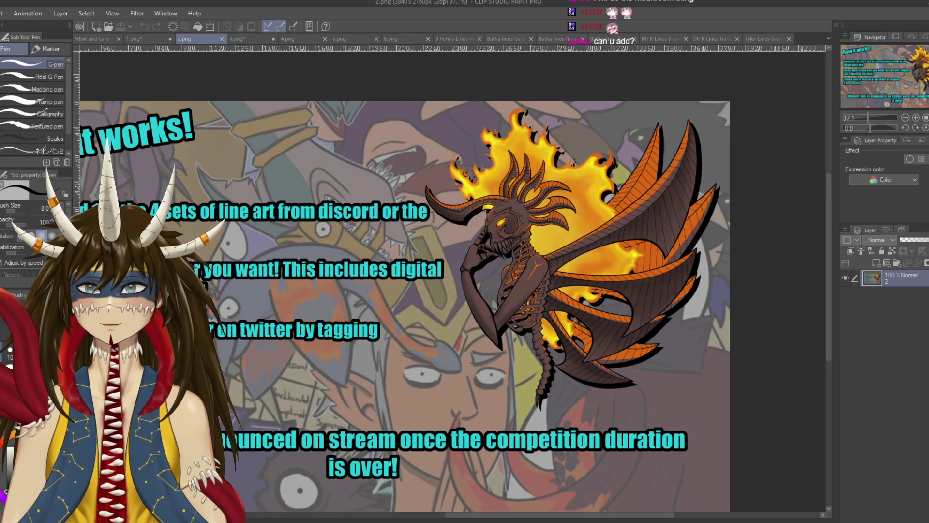
pyautogui.moveTo(581, 242); pyautogui.dragTo(327, 249)
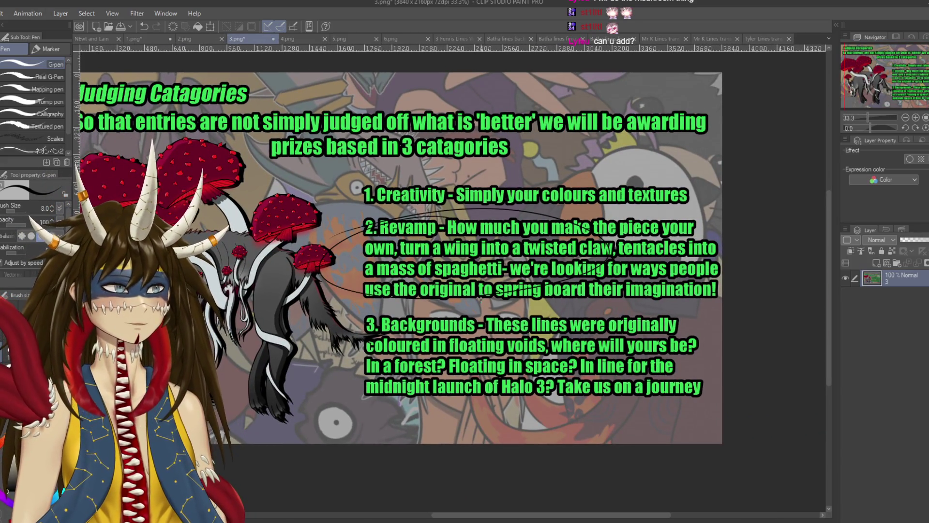
pyautogui.hotkey('ctrl', 'z')
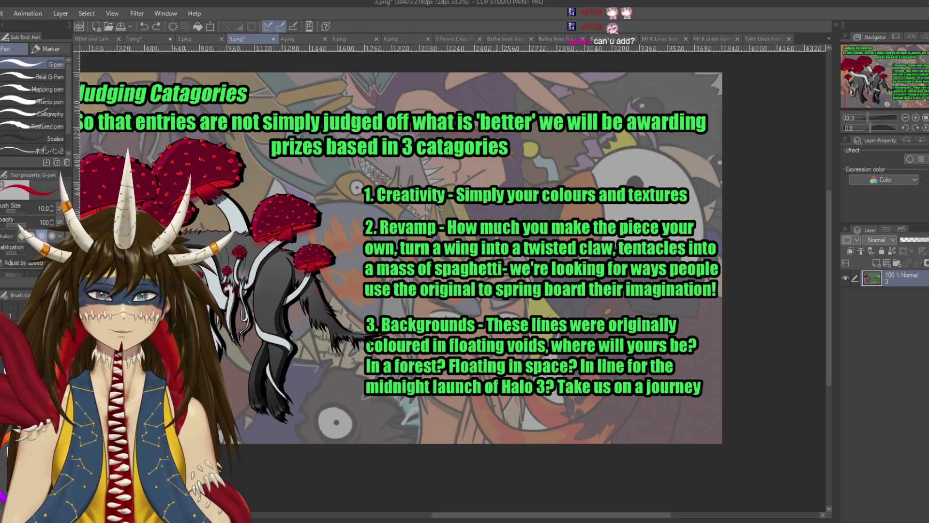
pyautogui.moveTo(530, 215)
pyautogui.mouseDown()
pyautogui.moveTo(515, 306)
pyautogui.moveTo(435, 206)
pyautogui.moveTo(464, 266)
pyautogui.moveTo(483, 227)
pyautogui.mouseUp()
pyautogui.hotkey('ctrl', 'z')
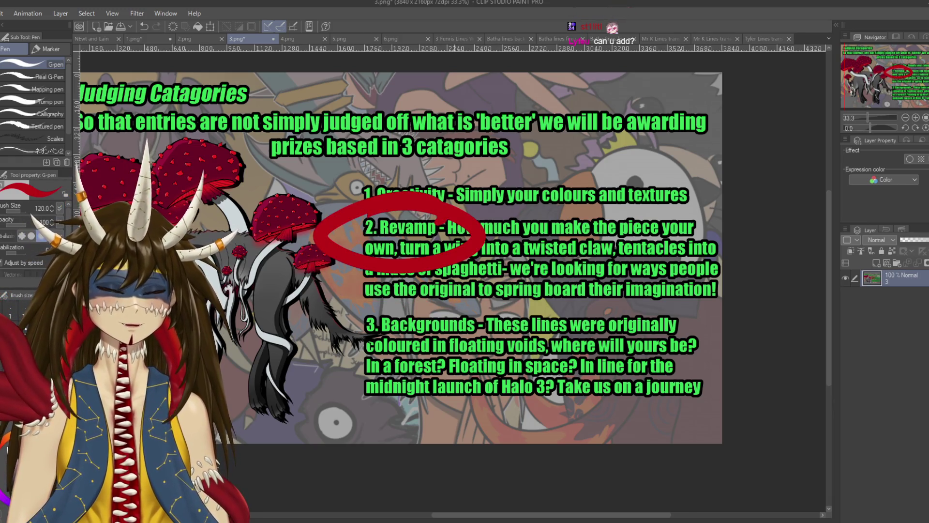
pyautogui.hotkey('ctrl', 'z')
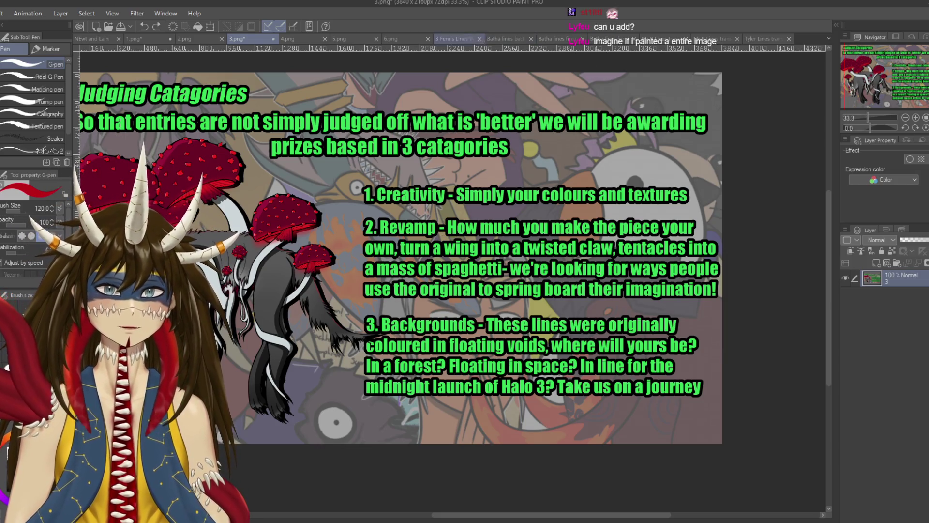
pyautogui.click(454, 39)
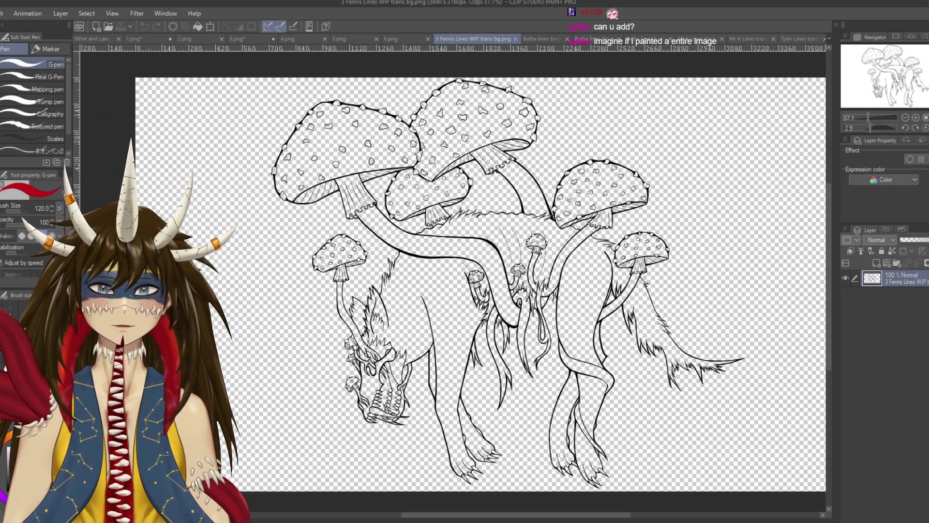
# Step through the Batha, Mr K and Tyler wolf line-art tabs, ending on the Judging Catagories image.
pyautogui.click(542, 39)
pyautogui.click(598, 39)
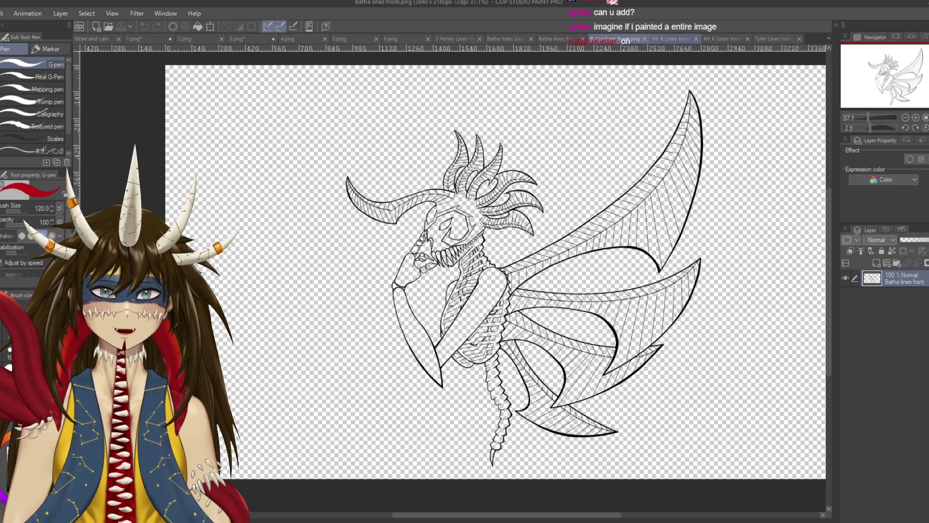
pyautogui.click(672, 39)
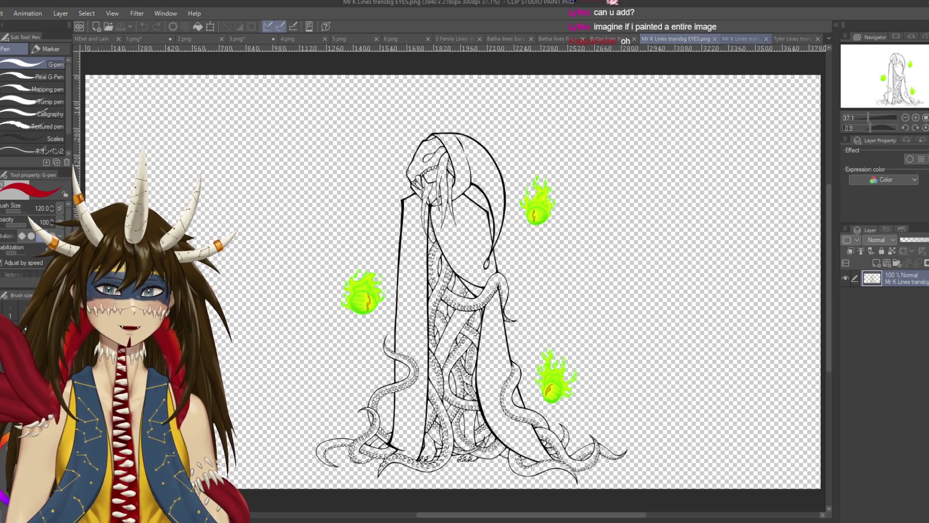
pyautogui.click(740, 39)
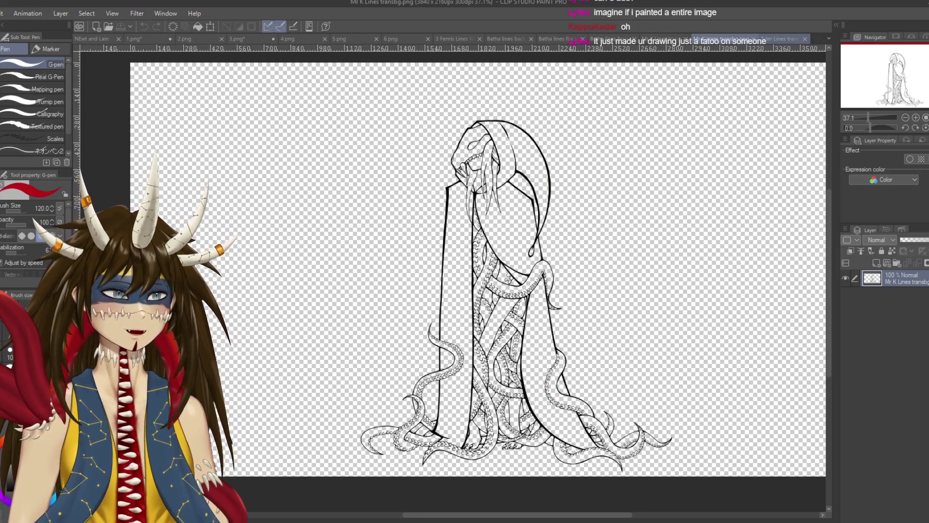
pyautogui.click(777, 39)
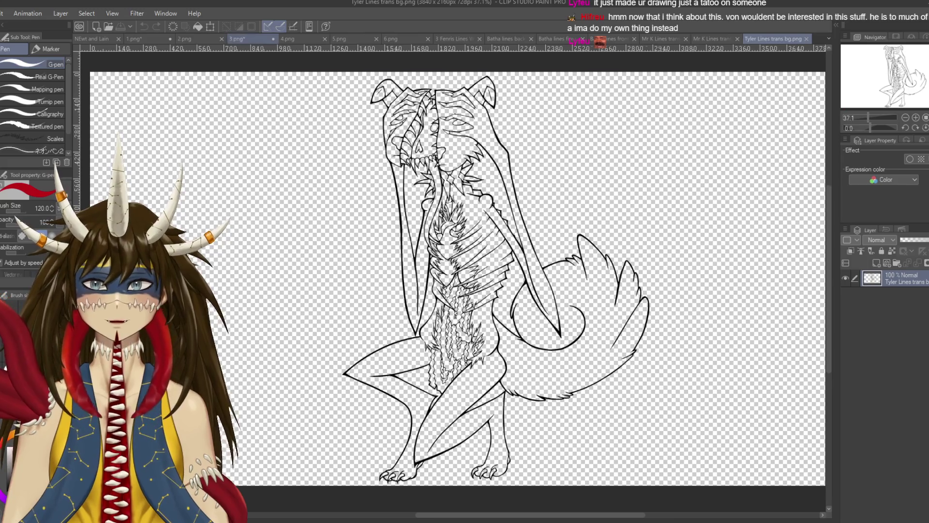
pyautogui.click(244, 38)
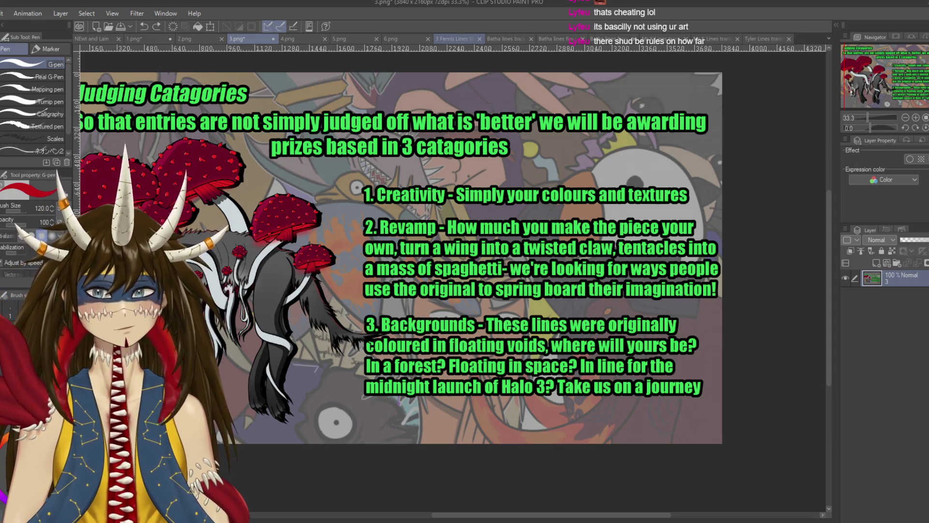
# Cycle forward from 4.png to the 5.png Rules image with Ctrl+Tab.
pyautogui.hotkey('ctrl', 'Tab')
pyautogui.hotkey('ctrl', 'Tab')
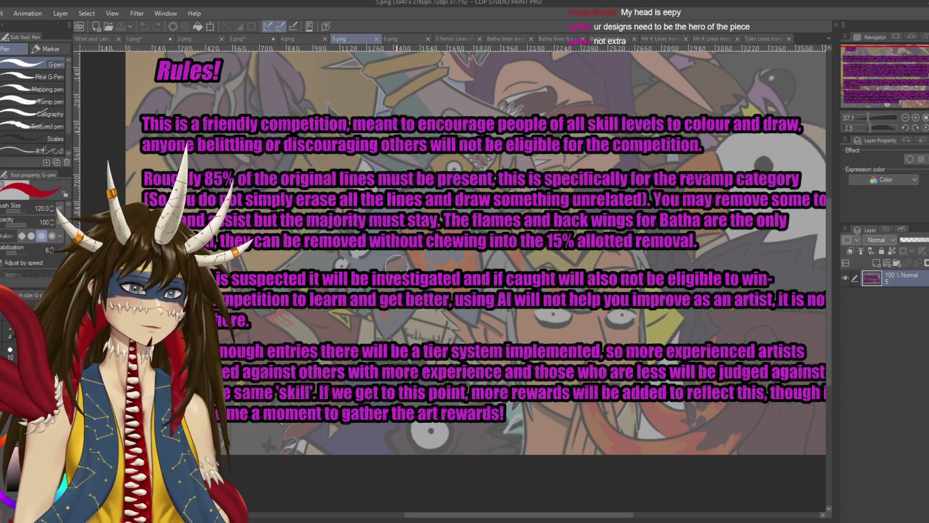
# Zoom out and pan the 5.png Rules canvas to read the rules text.
pyautogui.scroll(-2, 397, 266)
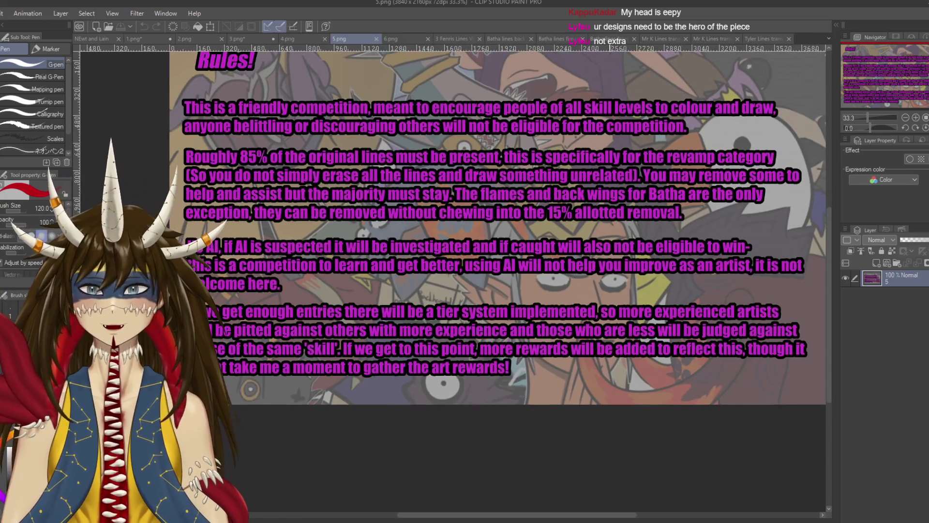
pyautogui.moveTo(269, 281); pyautogui.dragTo(296, 288)
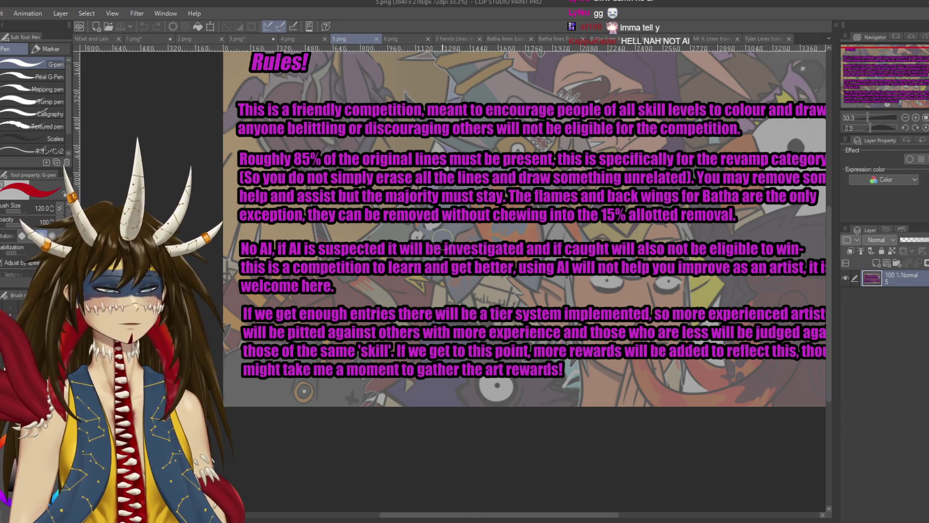
pyautogui.moveTo(522, 242)
pyautogui.mouseDown()
pyautogui.moveTo(492, 305)
pyautogui.moveTo(487, 245)
pyautogui.mouseUp()
pyautogui.moveTo(576, 369); pyautogui.dragTo(569, 378)
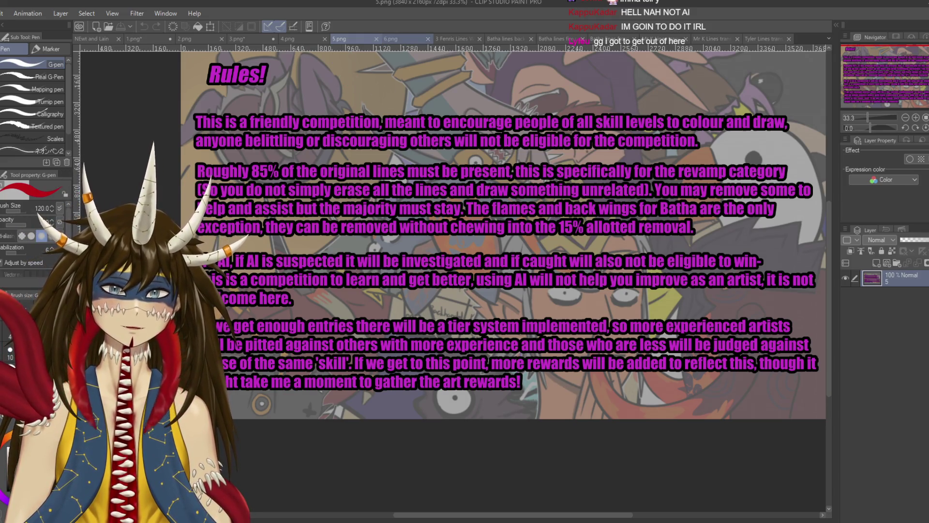
# Switch between the Rules page and the 6.png questions page, ending on 6.png.
pyautogui.click(390, 38)
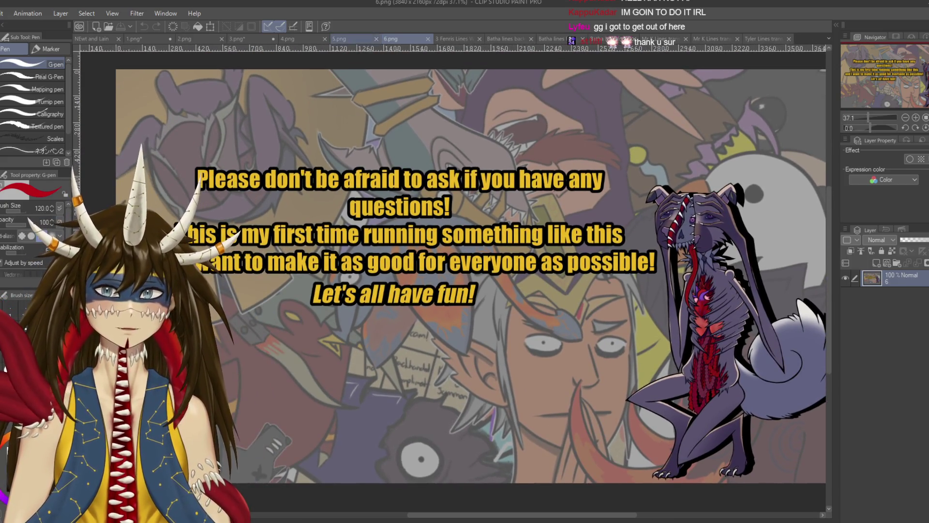
pyautogui.hotkey('ctrl', 'shift', 'Tab')
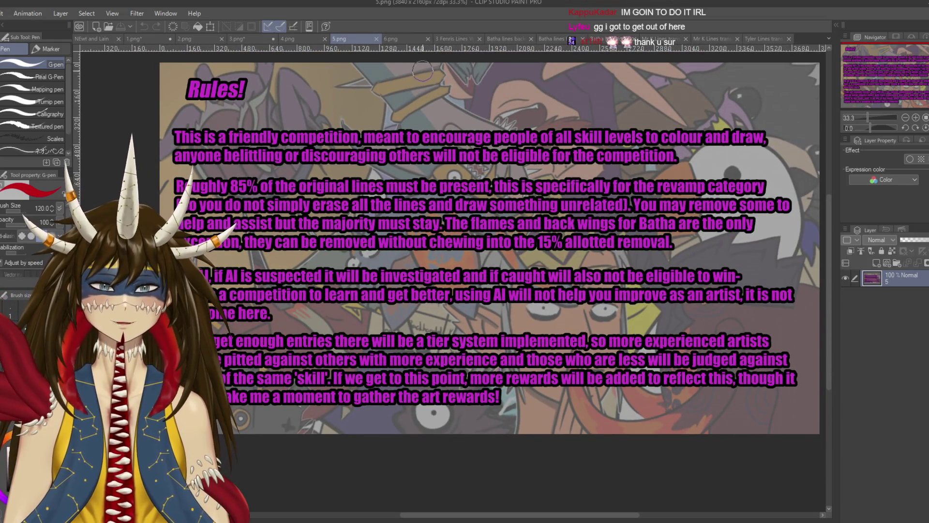
pyautogui.click(394, 39)
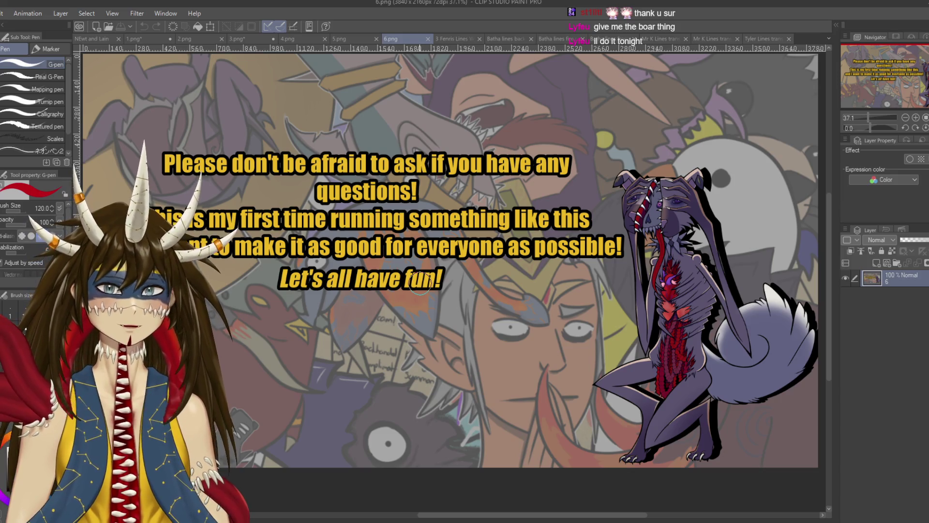
# Step back through the Rules, Prizes, Judging Catagories, 2.png and 1.png tabs to the NEwt and Lain file.
pyautogui.click(344, 39)
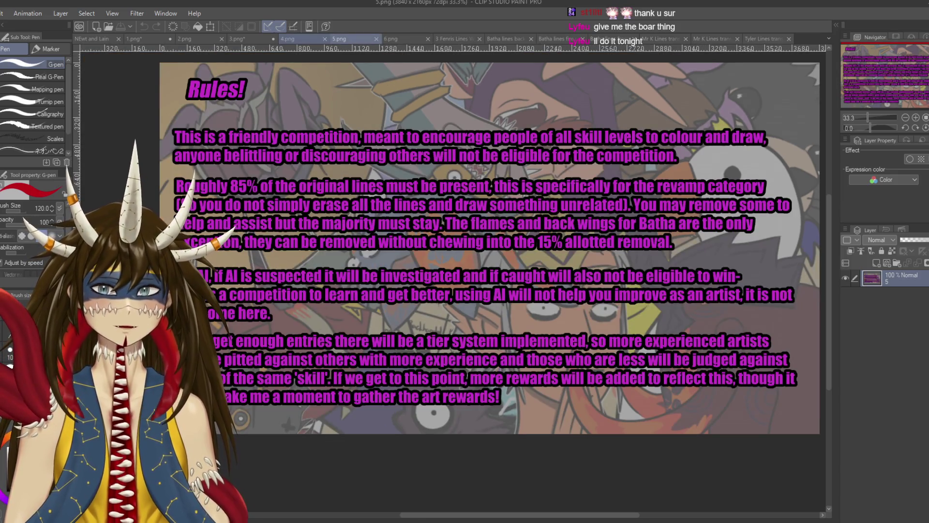
pyautogui.click(291, 39)
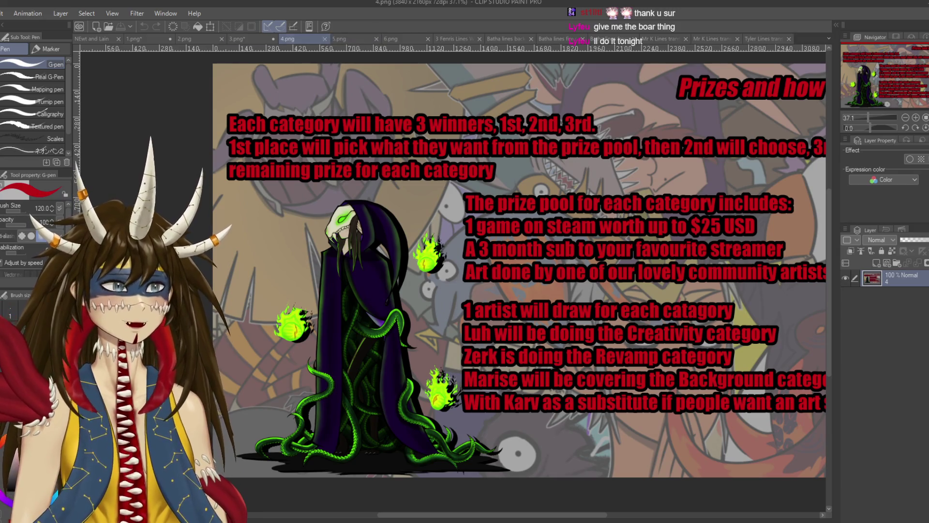
pyautogui.click(245, 39)
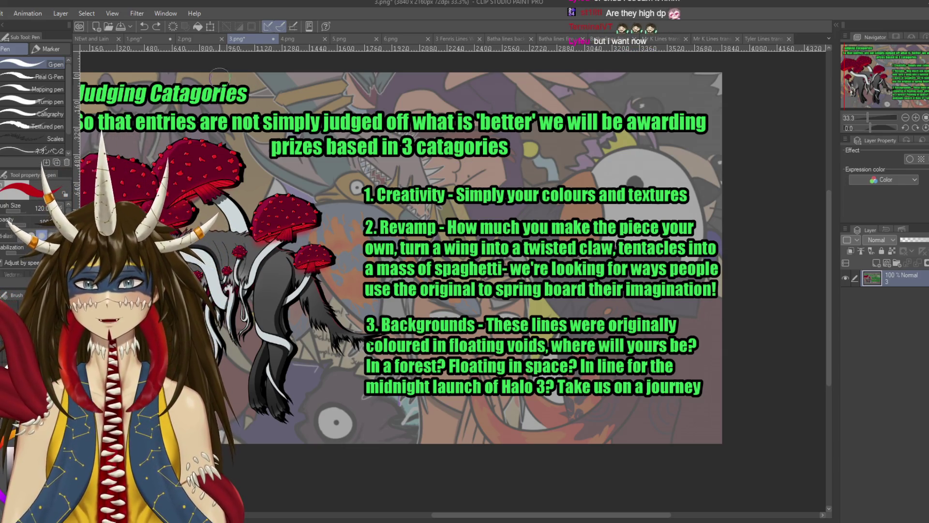
pyautogui.click(187, 38)
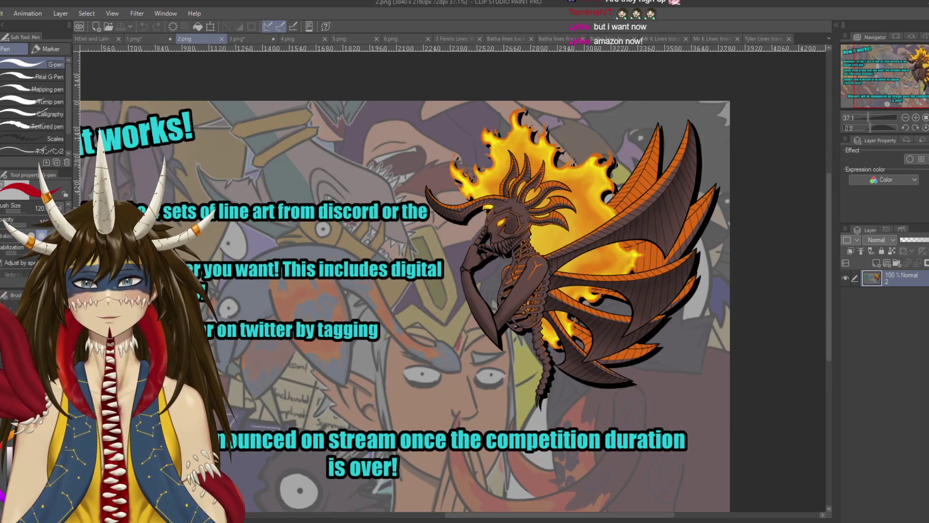
pyautogui.click(138, 39)
pyautogui.click(92, 38)
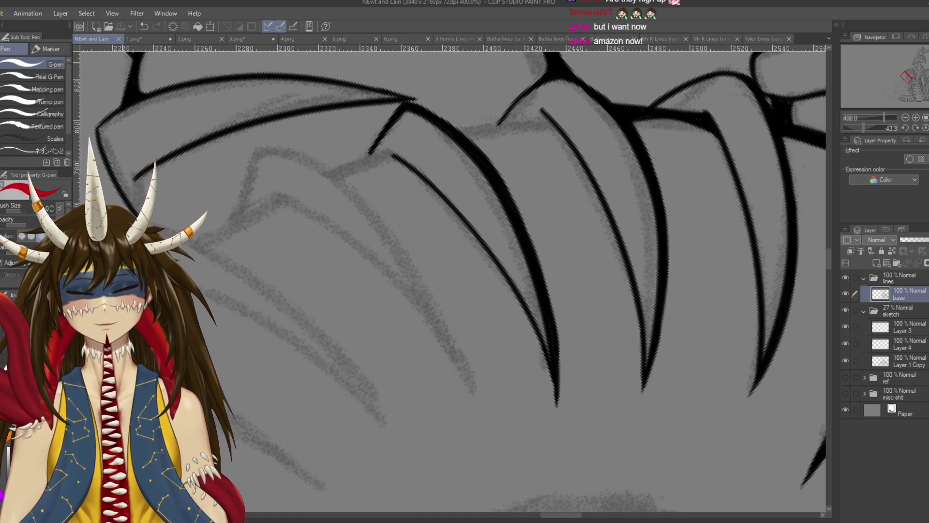
# Zoom out to 66.7%, frame the inked scales and set the G-pen to size 15 for inking.
pyautogui.scroll(-8, 131, 68)
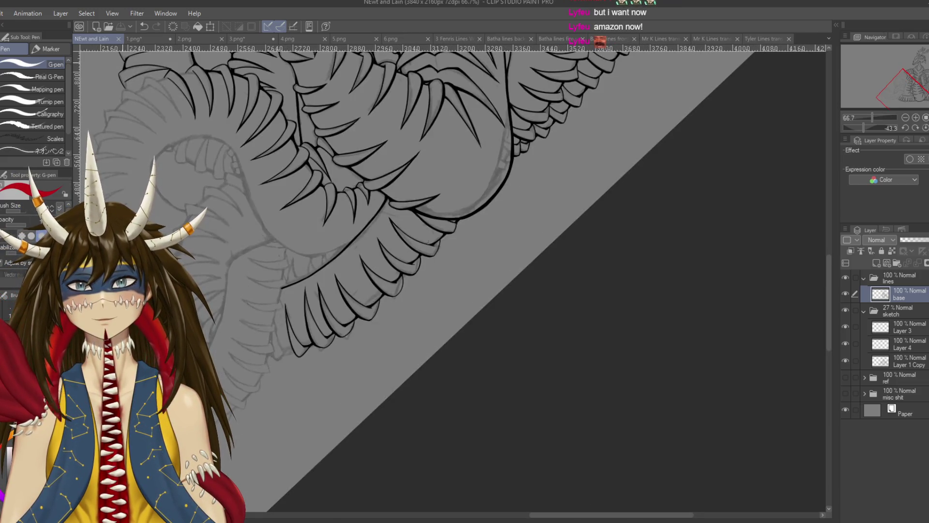
pyautogui.moveTo(164, 116); pyautogui.dragTo(349, 247)
pyautogui.press('[')
pyautogui.press('[')
pyautogui.press('[')
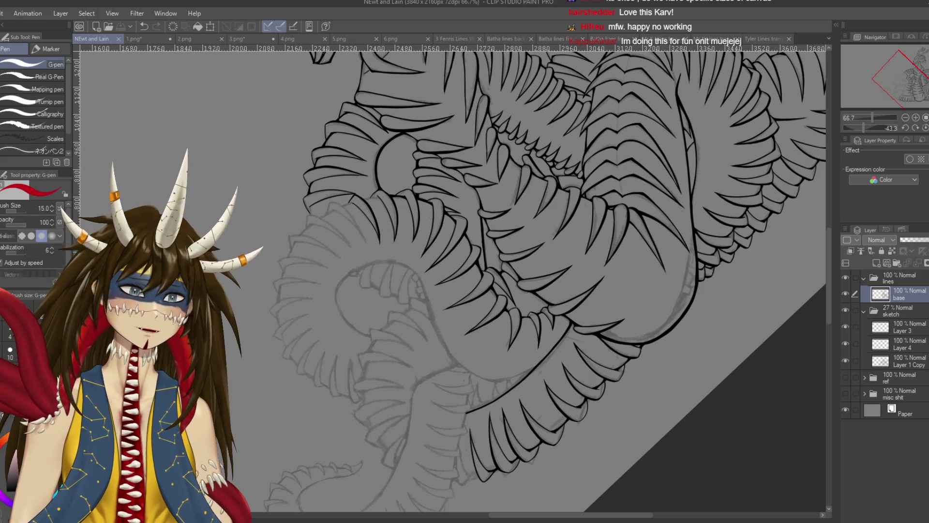
pyautogui.scroll(3, 450, 281)
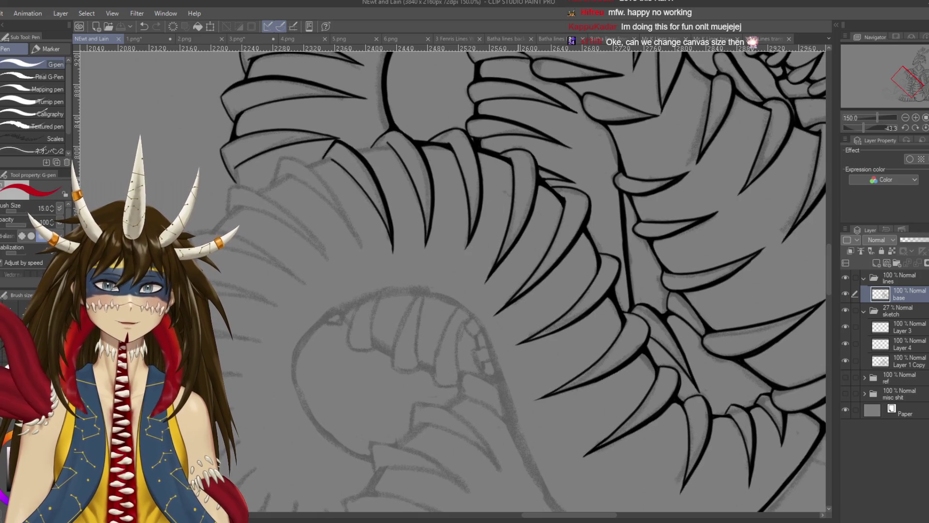
# Zoom in to 400% and rotate the canvas view to suit the diagonal stroke.
pyautogui.scroll(1, 498, 271)
pyautogui.scroll(2, 450, 278)
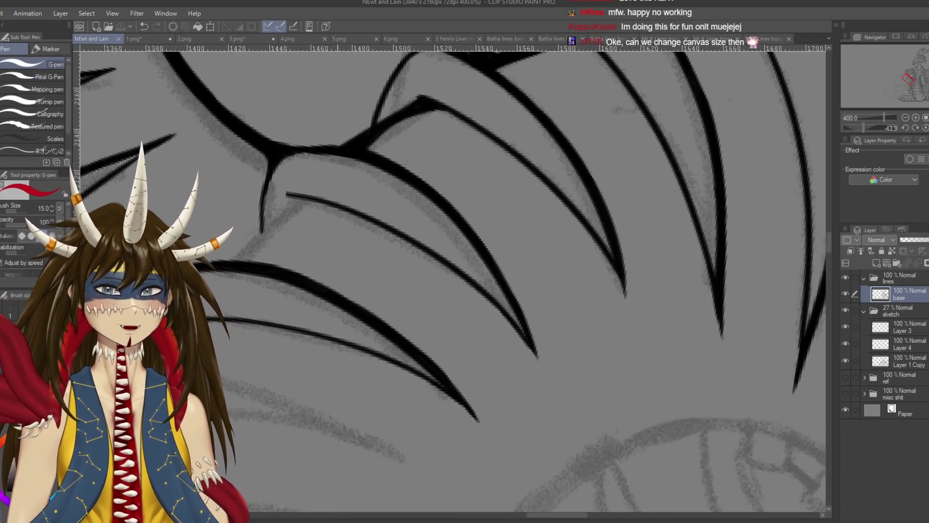
pyautogui.moveTo(450, 228); pyautogui.dragTo(429, 197)
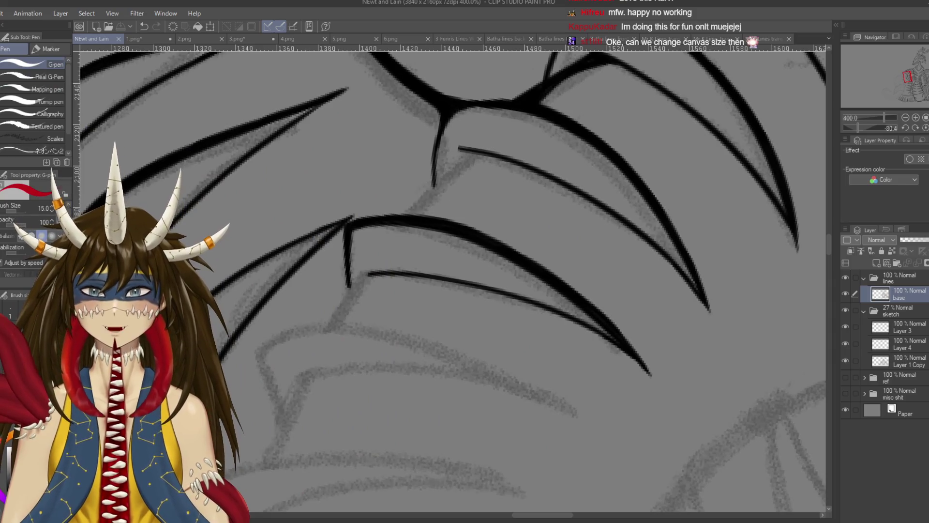
pyautogui.moveTo(355, 230)
pyautogui.mouseDown()
pyautogui.moveTo(600, 211)
pyautogui.moveTo(561, 252)
pyautogui.mouseUp()
pyautogui.press('r')
pyautogui.press('p')
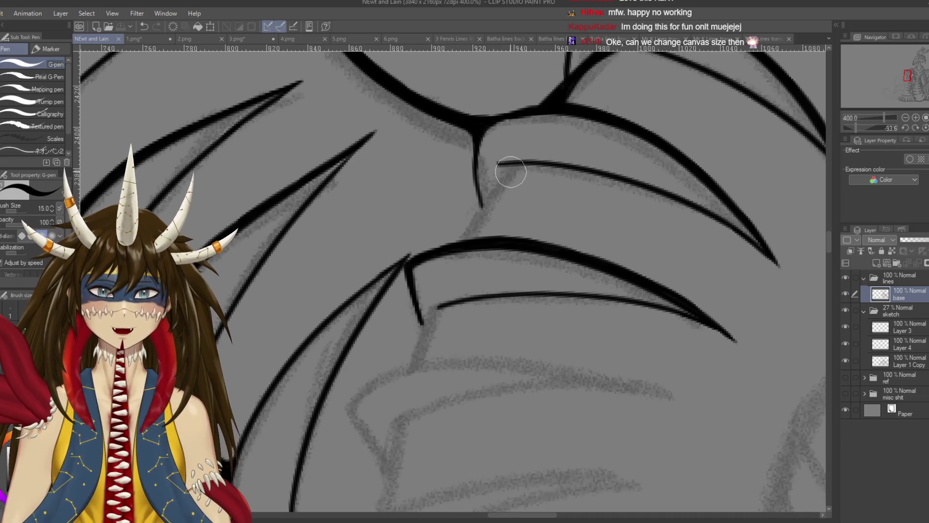
# Draw the diagonal line between two scale outlines, retrying with the brush reduced to size 7.
pyautogui.moveTo(512, 167); pyautogui.dragTo(462, 239)
pyautogui.hotkey('ctrl', 'z')
pyautogui.hotkey('ctrl', 'z')
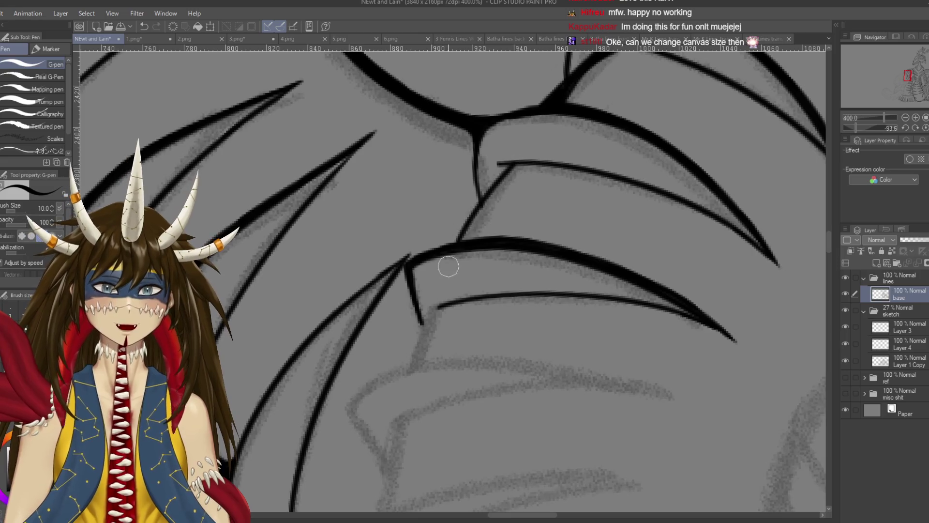
pyautogui.hotkey('ctrl', 'z')
pyautogui.moveTo(510, 165)
pyautogui.mouseDown()
pyautogui.moveTo(467, 231)
pyautogui.moveTo(498, 191)
pyautogui.mouseUp()
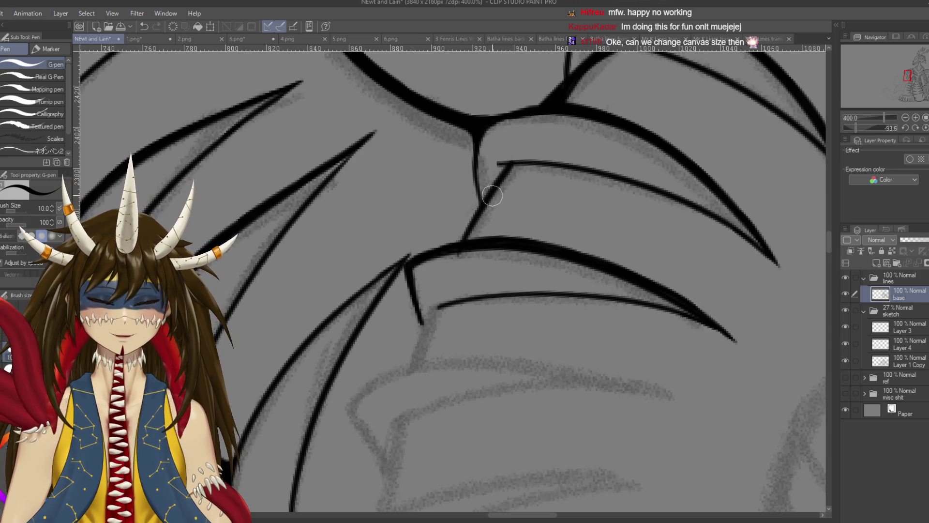
pyautogui.press(']')
pyautogui.press('[')
pyautogui.press('[')
pyautogui.press('[')
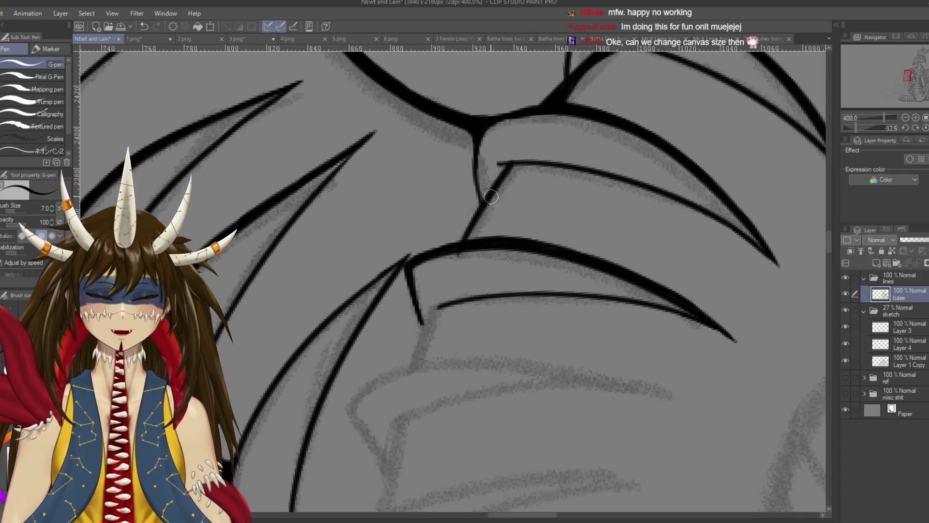
pyautogui.hotkey('ctrl', 'z')
pyautogui.moveTo(509, 166); pyautogui.dragTo(453, 257)
# Redraw the diagonal line, toggle undo/redo to compare it, then retrace it thicker.
pyautogui.hotkey('ctrl', 'z')
pyautogui.moveTo(511, 164); pyautogui.dragTo(462, 239)
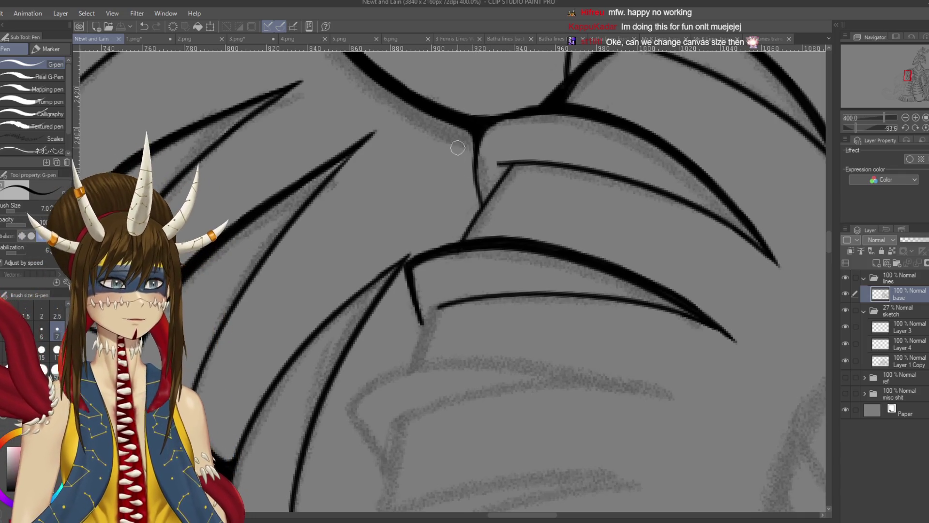
pyautogui.hotkey('ctrl', 'z')
pyautogui.hotkey('ctrl', 'y')
pyautogui.hotkey('ctrl', 'z')
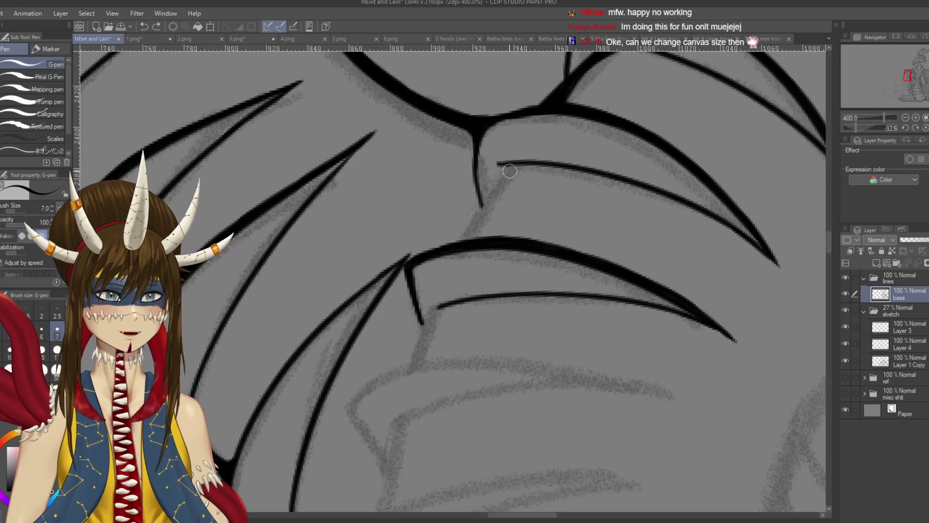
pyautogui.hotkey('ctrl', 'y')
pyautogui.hotkey('ctrl', 'z')
pyautogui.hotkey('ctrl', 'y')
pyautogui.hotkey('ctrl', 'z')
pyautogui.hotkey('ctrl', 'y')
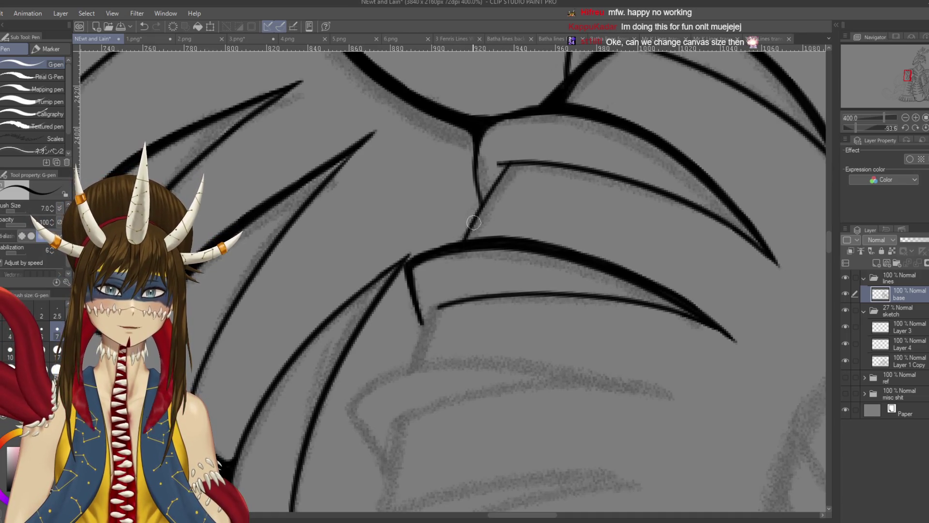
pyautogui.moveTo(518, 163); pyautogui.dragTo(471, 228)
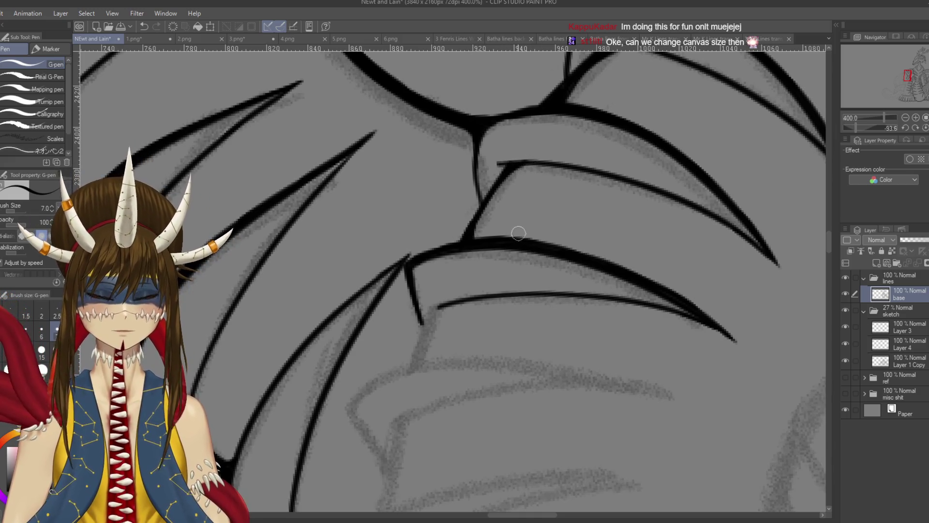
# Save the drawing, touch up beside the scale line and pan to another part of the creature.
pyautogui.hotkey('ctrl', 's')
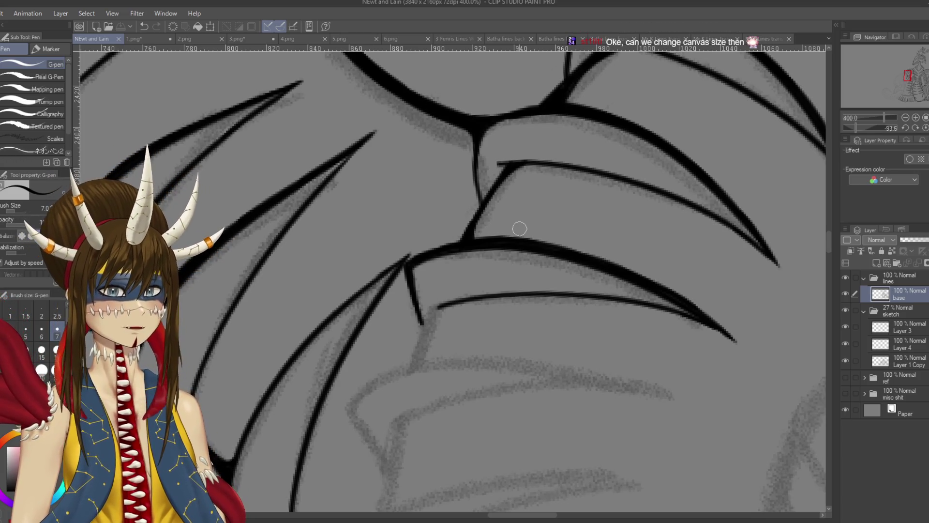
pyautogui.moveTo(504, 208); pyautogui.dragTo(497, 175)
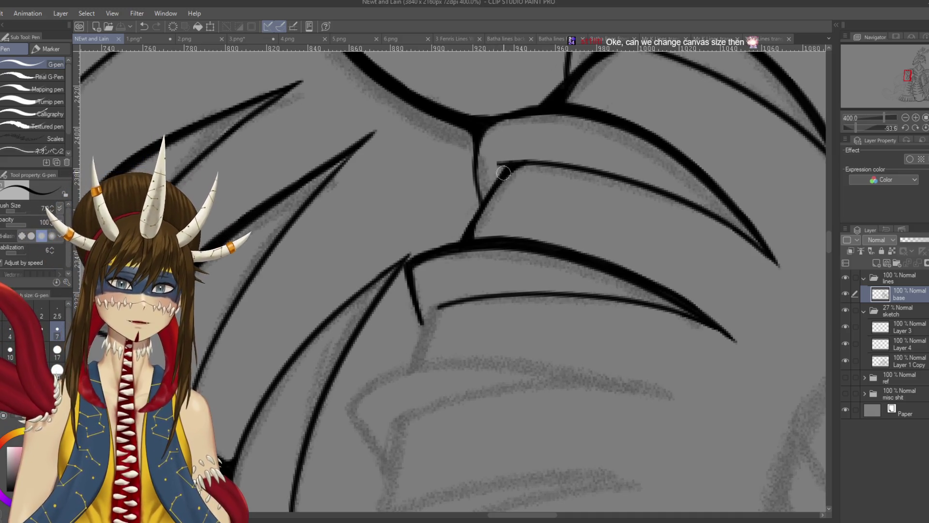
pyautogui.moveTo(449, 248)
pyautogui.mouseDown()
pyautogui.moveTo(411, 300)
pyautogui.moveTo(537, 267)
pyautogui.mouseUp()
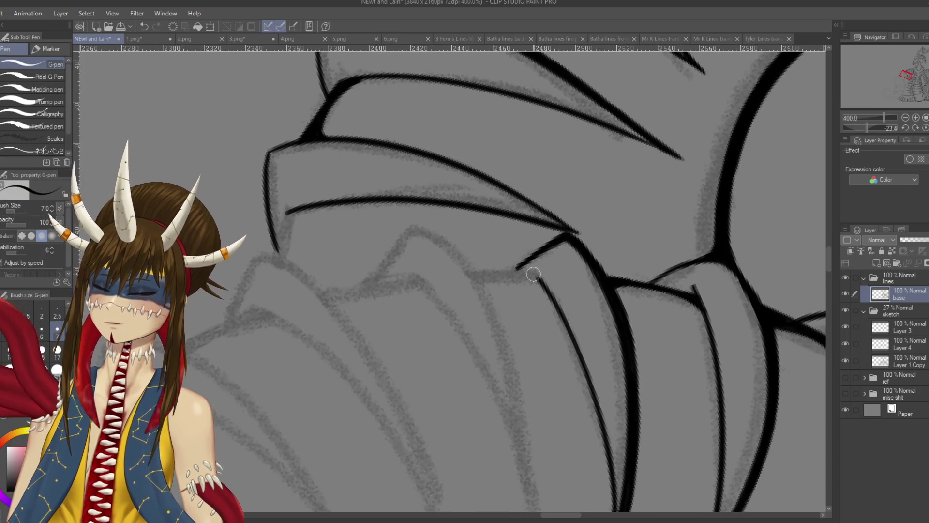
# Save, then ink and undo a short stroke near the scale tip.
pyautogui.hotkey('ctrl', 's')
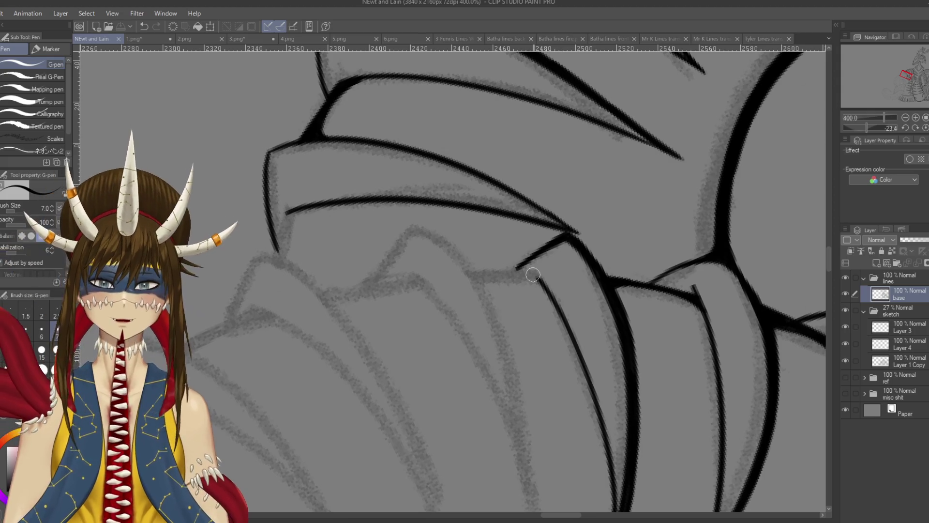
pyautogui.moveTo(532, 274); pyautogui.dragTo(562, 187)
pyautogui.moveTo(444, 140)
pyautogui.mouseDown()
pyautogui.moveTo(462, 148)
pyautogui.moveTo(537, 252)
pyautogui.moveTo(556, 379)
pyautogui.moveTo(508, 271)
pyautogui.moveTo(460, 218)
pyautogui.moveTo(423, 205)
pyautogui.mouseUp()
pyautogui.hotkey('ctrl', 'z')
pyautogui.hotkey('ctrl', 'z')
pyautogui.hotkey('ctrl', 'z')
# Zoom out and make repeated attempts at a curved scale line over the lower sketch.
pyautogui.scroll(-2, 559, 399)
pyautogui.scroll(-2, 559, 398)
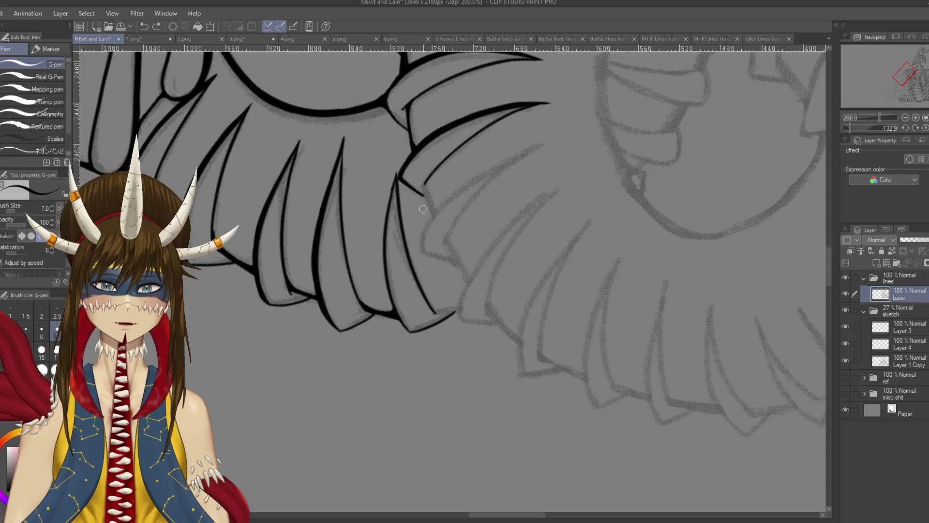
pyautogui.moveTo(421, 250); pyautogui.dragTo(474, 173)
pyautogui.hotkey('ctrl', 'z')
pyautogui.moveTo(421, 253); pyautogui.dragTo(474, 173)
pyautogui.hotkey('ctrl', 'z')
pyautogui.moveTo(424, 252)
pyautogui.mouseDown()
pyautogui.moveTo(433, 226)
pyautogui.moveTo(535, 162)
pyautogui.mouseUp()
pyautogui.hotkey('ctrl', 'z')
# Settle the lower curved scale line, save the drawing and rotate the view to check it.
pyautogui.moveTo(424, 253); pyautogui.dragTo(522, 144)
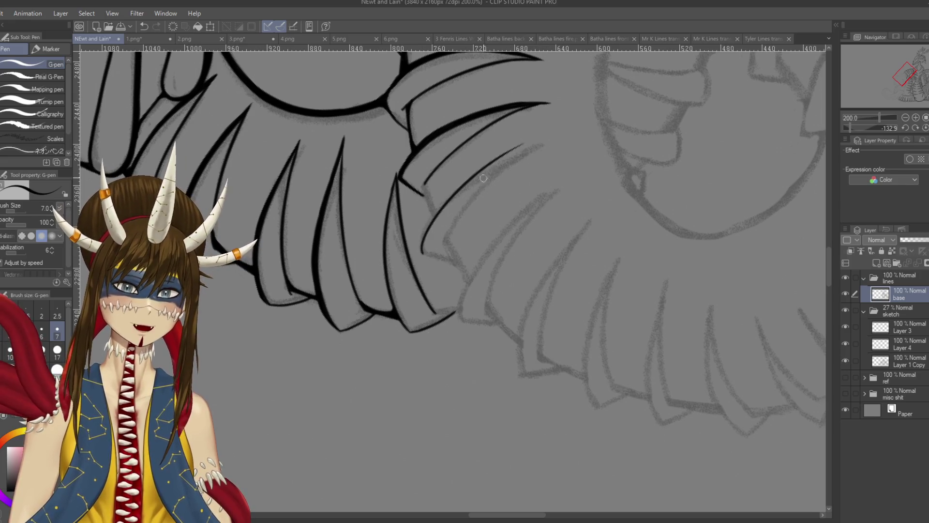
pyautogui.hotkey('ctrl', 'z')
pyautogui.hotkey('ctrl', 'z')
pyautogui.moveTo(422, 252); pyautogui.dragTo(544, 146)
pyautogui.hotkey('ctrl', 's')
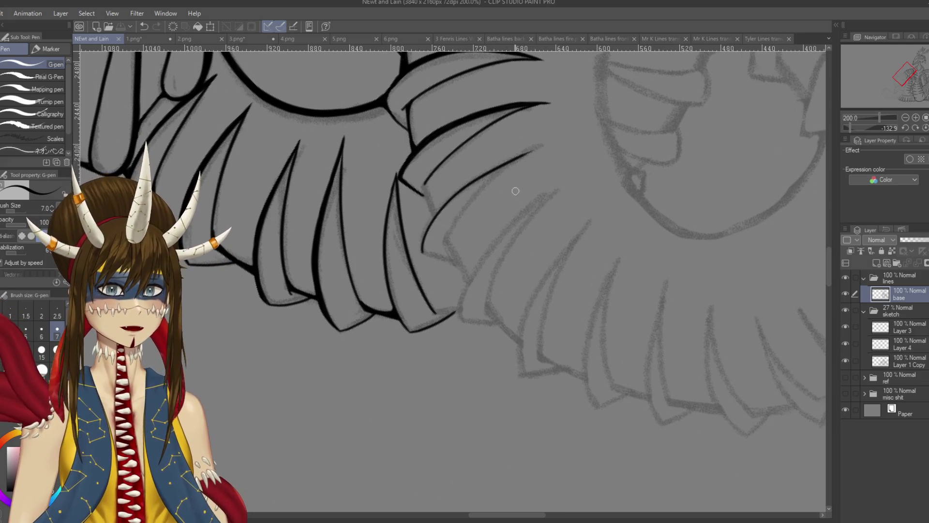
pyautogui.moveTo(501, 200)
pyautogui.mouseDown()
pyautogui.moveTo(539, 322)
pyautogui.moveTo(611, 294)
pyautogui.mouseUp()
# Ink the line running down-right from the spike tip, retrying the vertical stroke.
pyautogui.scroll(3, 538, 323)
pyautogui.hotkey('ctrl', 'z')
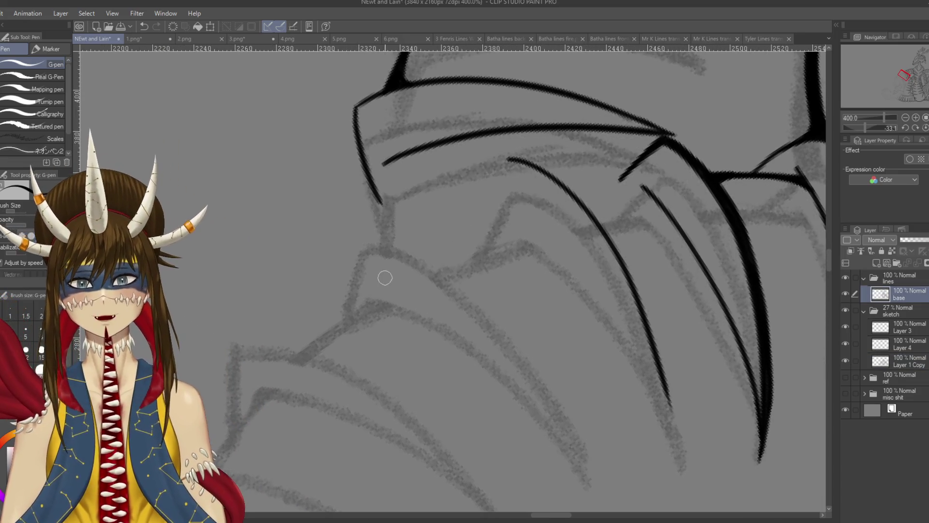
pyautogui.moveTo(421, 269); pyautogui.dragTo(406, 329)
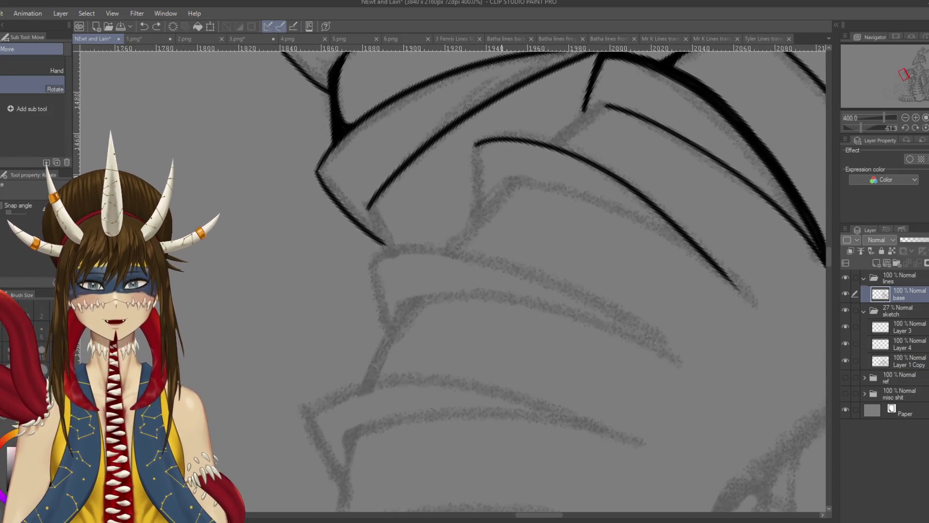
pyautogui.moveTo(476, 145); pyautogui.dragTo(473, 221)
pyautogui.hotkey('ctrl', 'z')
pyautogui.hotkey('ctrl', 'z')
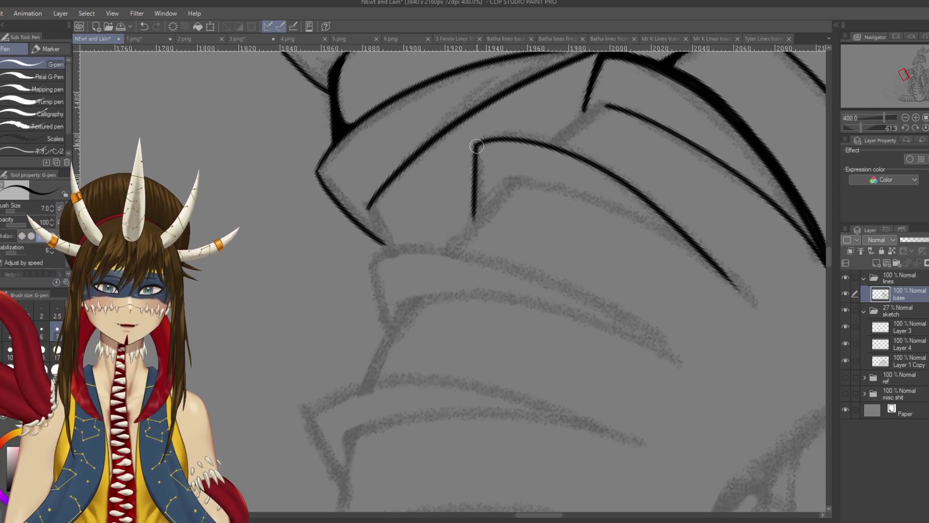
pyautogui.moveTo(477, 142); pyautogui.dragTo(511, 187)
pyautogui.moveTo(484, 145)
pyautogui.mouseDown()
pyautogui.moveTo(523, 168)
pyautogui.moveTo(513, 166)
pyautogui.moveTo(551, 230)
pyautogui.mouseUp()
pyautogui.hotkey('ctrl', 'z')
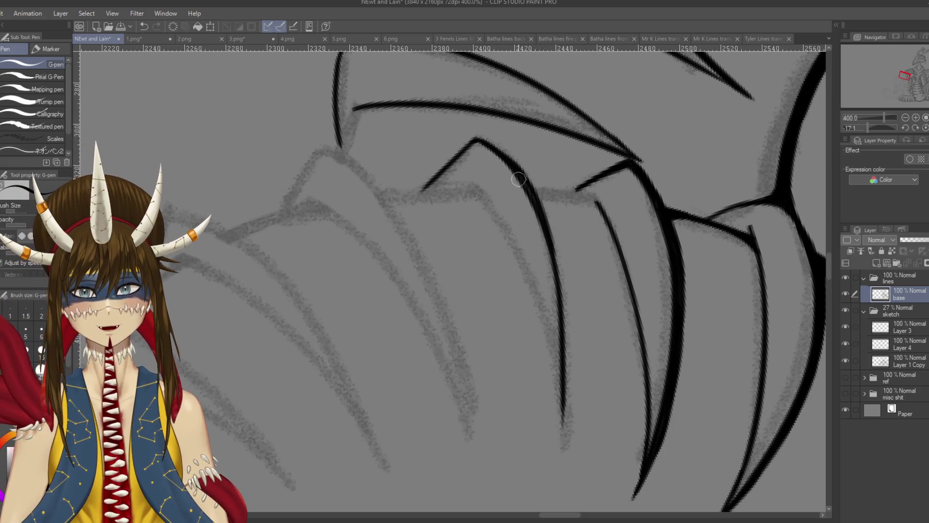
# Thicken the fang outline and extend it darker down to its tip.
pyautogui.moveTo(569, 287); pyautogui.dragTo(579, 216)
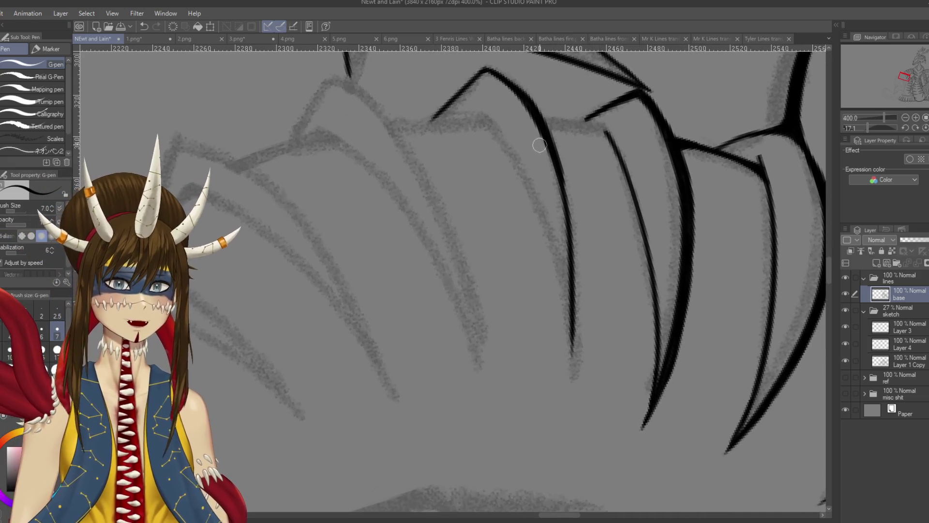
pyautogui.moveTo(540, 116); pyautogui.dragTo(577, 242)
pyautogui.moveTo(565, 179); pyautogui.dragTo(576, 300)
pyautogui.hotkey('ctrl', 'z')
pyautogui.moveTo(566, 201); pyautogui.dragTo(579, 297)
pyautogui.moveTo(578, 256); pyautogui.dragTo(573, 351)
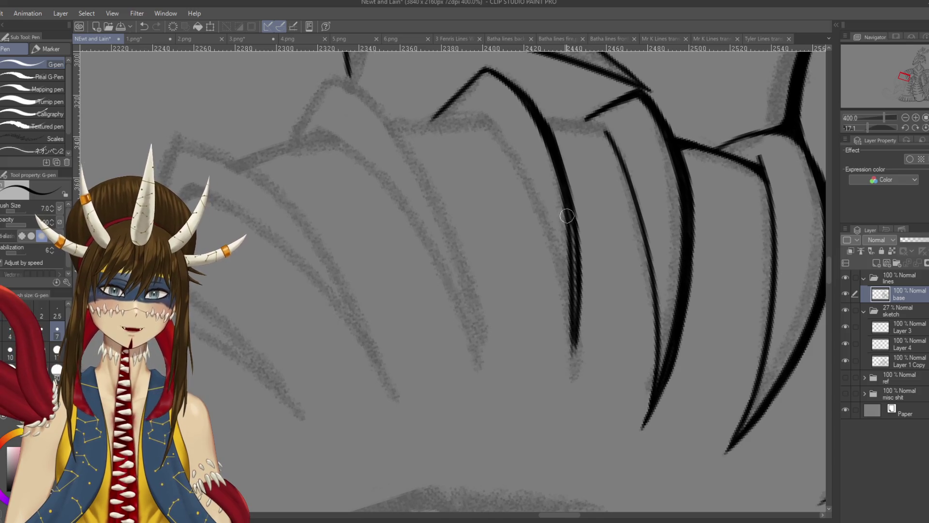
pyautogui.moveTo(565, 208); pyautogui.dragTo(573, 368)
pyautogui.hotkey('ctrl', 'z')
pyautogui.moveTo(574, 322); pyautogui.dragTo(570, 404)
pyautogui.hotkey('ctrl', 'z')
pyautogui.moveTo(572, 329); pyautogui.dragTo(571, 382)
# Ink a short section along the upper spikes' lower line and thicken the inner black line.
pyautogui.moveTo(586, 265)
pyautogui.mouseDown()
pyautogui.moveTo(576, 227)
pyautogui.moveTo(528, 169)
pyautogui.moveTo(572, 164)
pyautogui.moveTo(563, 159)
pyautogui.moveTo(532, 207)
pyautogui.mouseUp()
pyautogui.hotkey('ctrl', 'z')
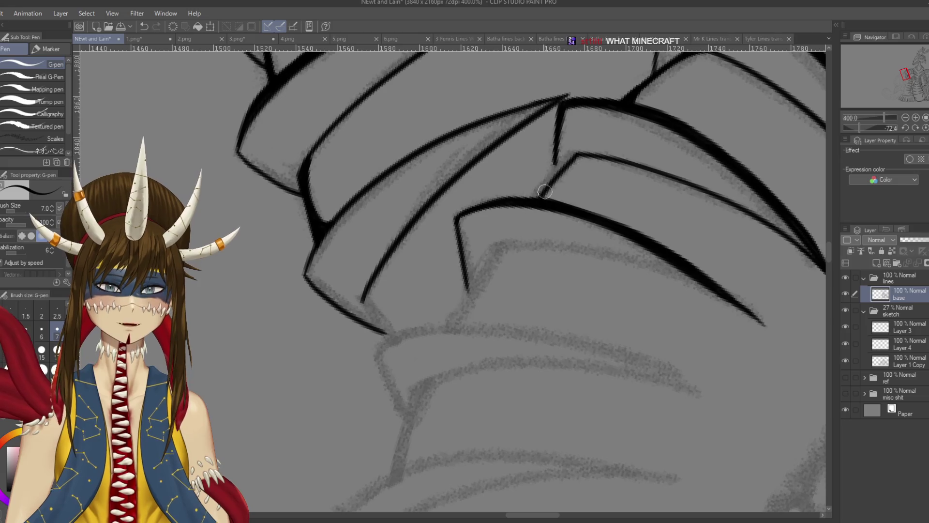
pyautogui.hotkey('ctrl', 'z')
pyautogui.moveTo(556, 163); pyautogui.dragTo(527, 219)
pyautogui.hotkey('ctrl', 'z')
pyautogui.moveTo(555, 165); pyautogui.dragTo(525, 213)
pyautogui.hotkey('ctrl', 'z')
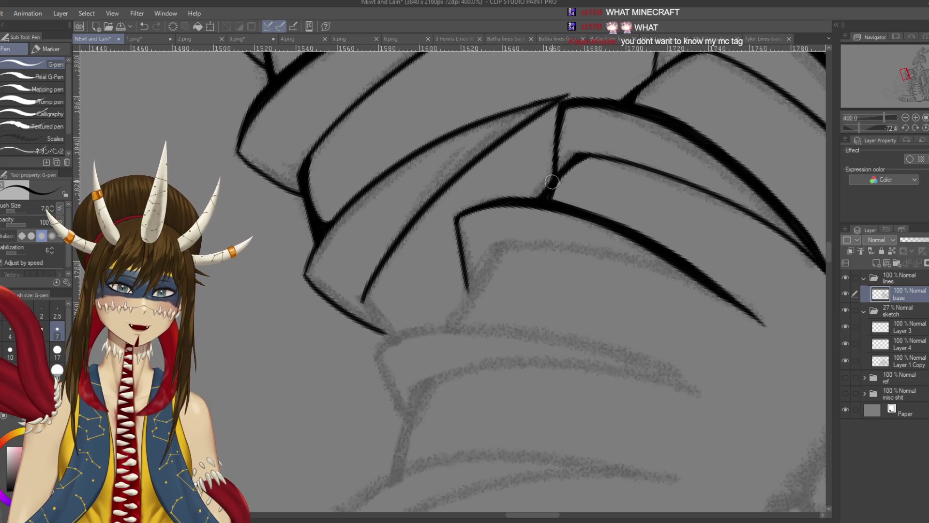
pyautogui.moveTo(549, 184); pyautogui.dragTo(527, 208)
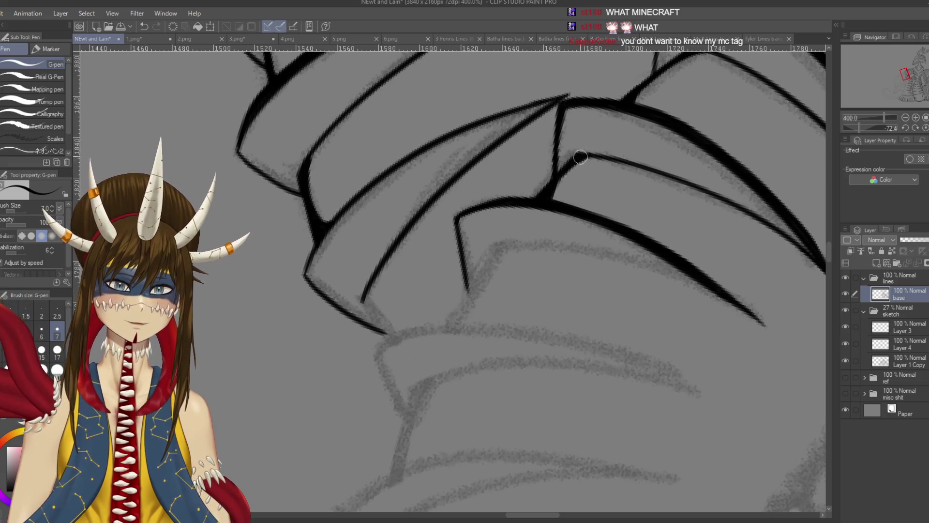
pyautogui.moveTo(586, 158); pyautogui.dragTo(603, 162)
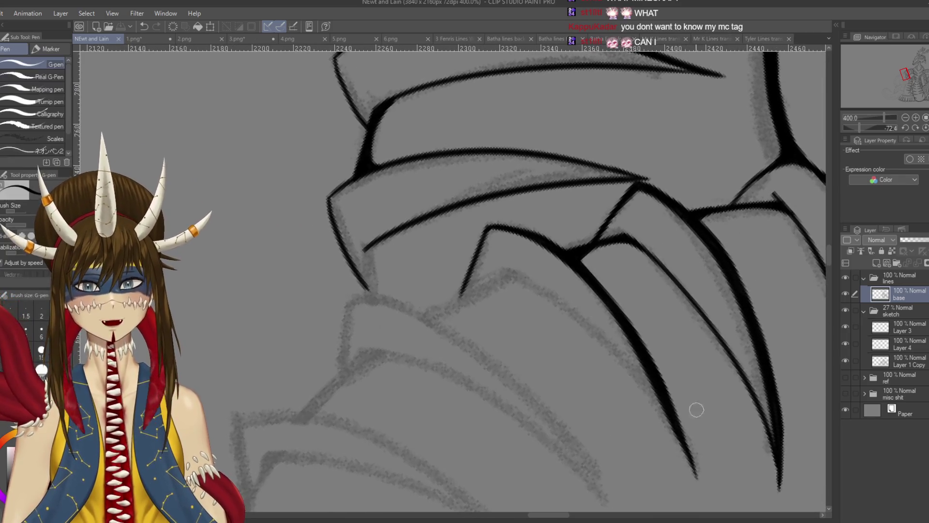
# Rotate the canvas toward the next fang and ink the long line down it.
pyautogui.press('r')
pyautogui.moveTo(638, 273); pyautogui.dragTo(612, 411)
pyautogui.press('p')
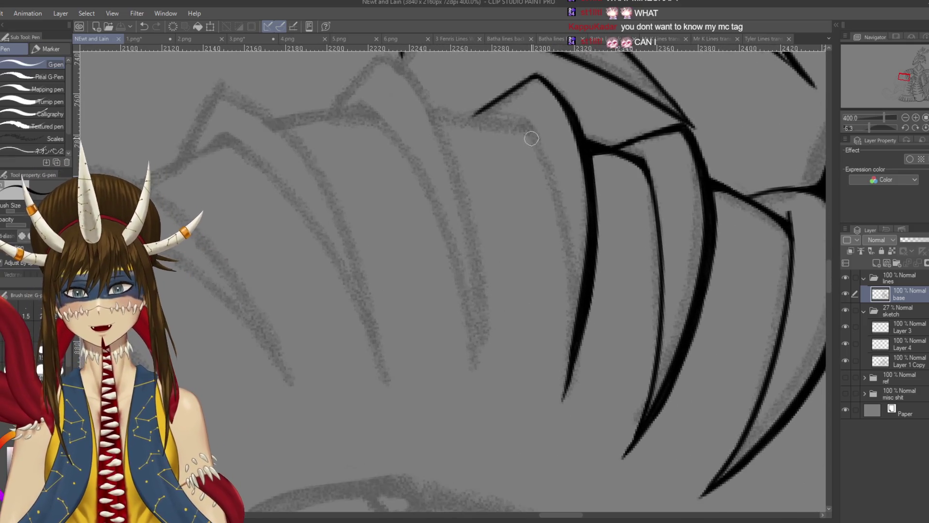
pyautogui.moveTo(526, 125); pyautogui.dragTo(565, 375)
pyautogui.hotkey('ctrl', 'z')
pyautogui.moveTo(524, 108); pyautogui.dragTo(559, 356)
pyautogui.hotkey('ctrl', 'z')
pyautogui.moveTo(524, 108)
pyautogui.mouseDown()
pyautogui.moveTo(564, 269)
pyautogui.moveTo(563, 402)
pyautogui.mouseUp()
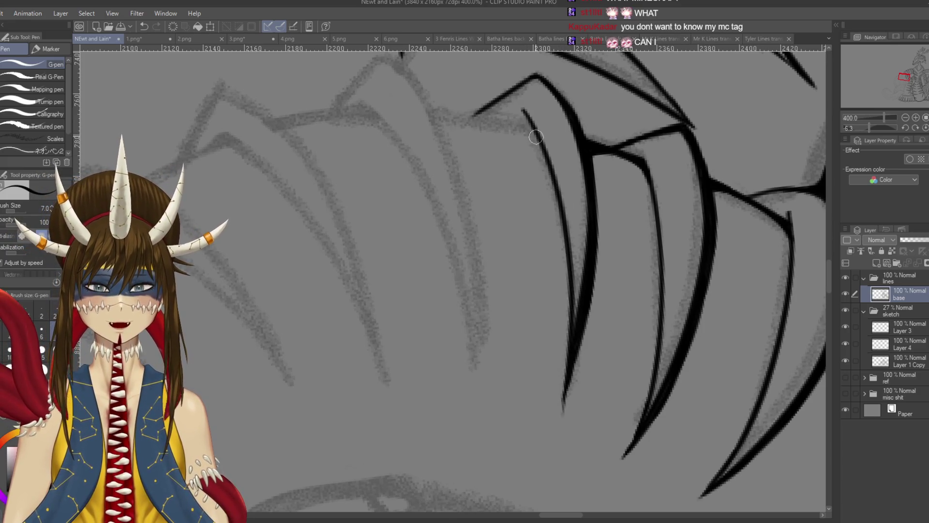
# Add a short stroke along the spike line and save the drawing.
pyautogui.press('r')
pyautogui.moveTo(484, 290)
pyautogui.mouseDown()
pyautogui.moveTo(387, 203)
pyautogui.moveTo(363, 193)
pyautogui.moveTo(484, 174)
pyautogui.mouseUp()
pyautogui.moveTo(629, 210)
pyautogui.mouseDown()
pyautogui.moveTo(612, 218)
pyautogui.moveTo(649, 232)
pyautogui.mouseUp()
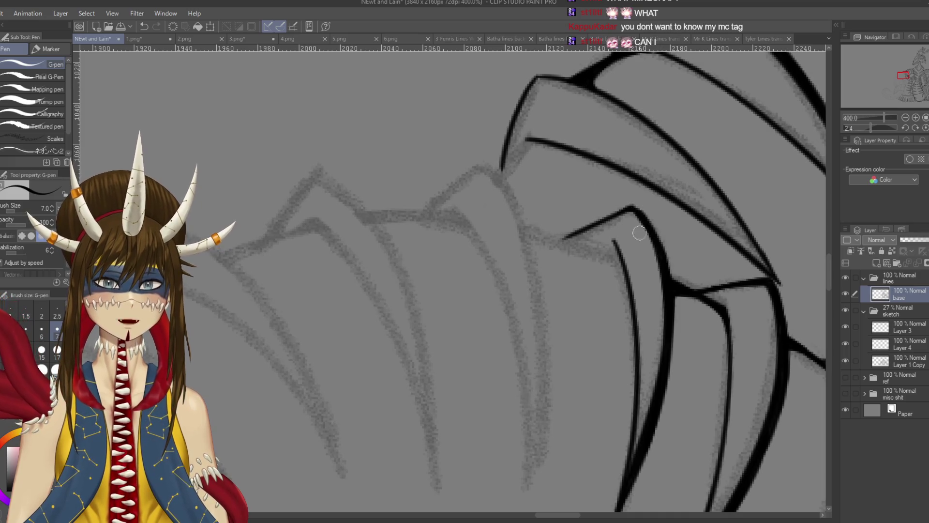
pyautogui.hotkey('ctrl', 's')
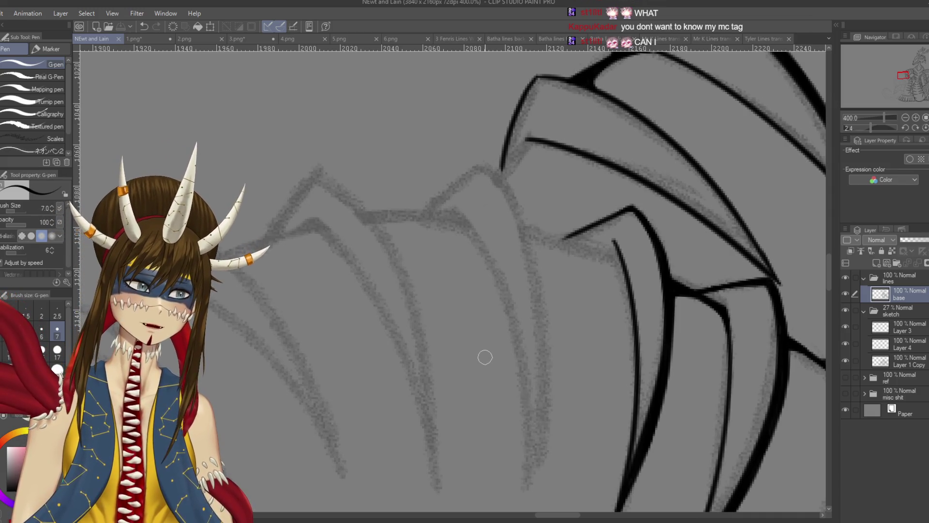
pyautogui.scroll(-3, 555, 296)
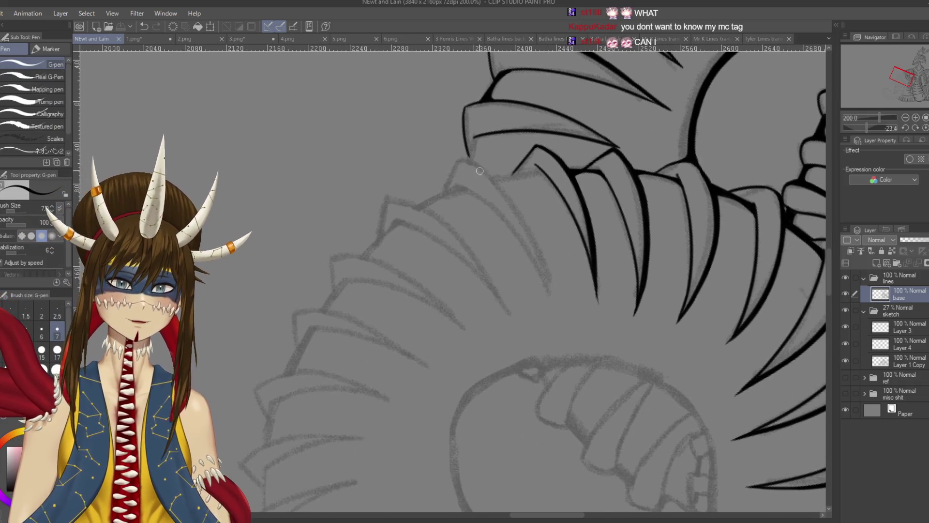
# Ink the sketch's left edge and the collar edge stroke, keeping the final attempt.
pyautogui.moveTo(465, 158); pyautogui.dragTo(550, 294)
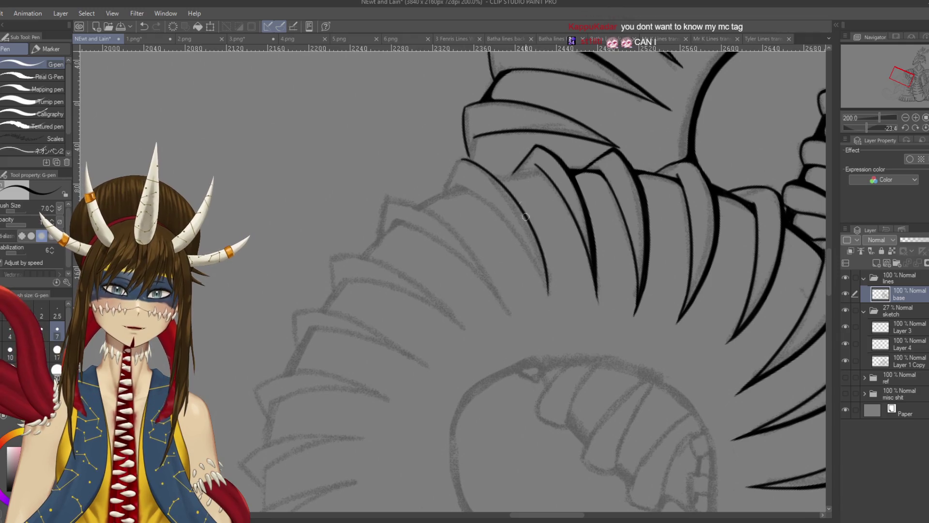
pyautogui.scroll(4, 476, 160)
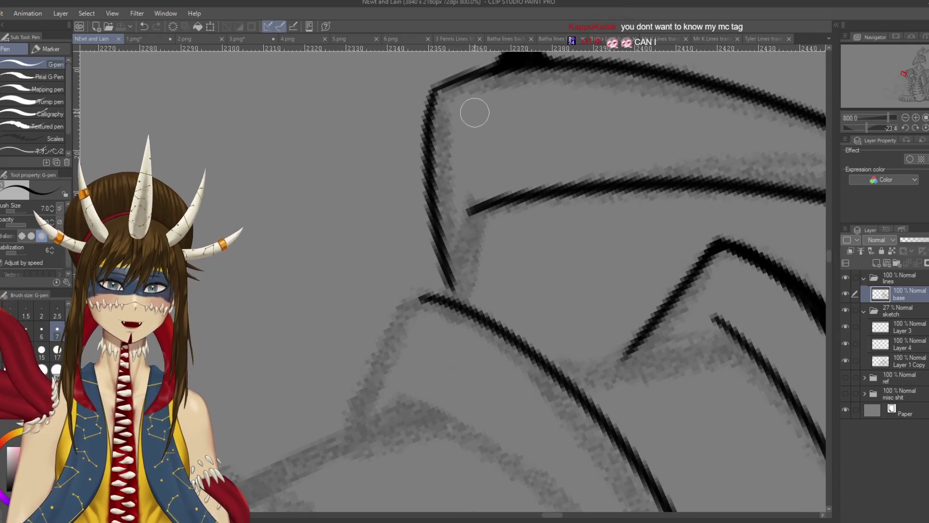
pyautogui.scroll(-2, 475, 113)
pyautogui.press('r')
pyautogui.moveTo(431, 284); pyautogui.dragTo(421, 310)
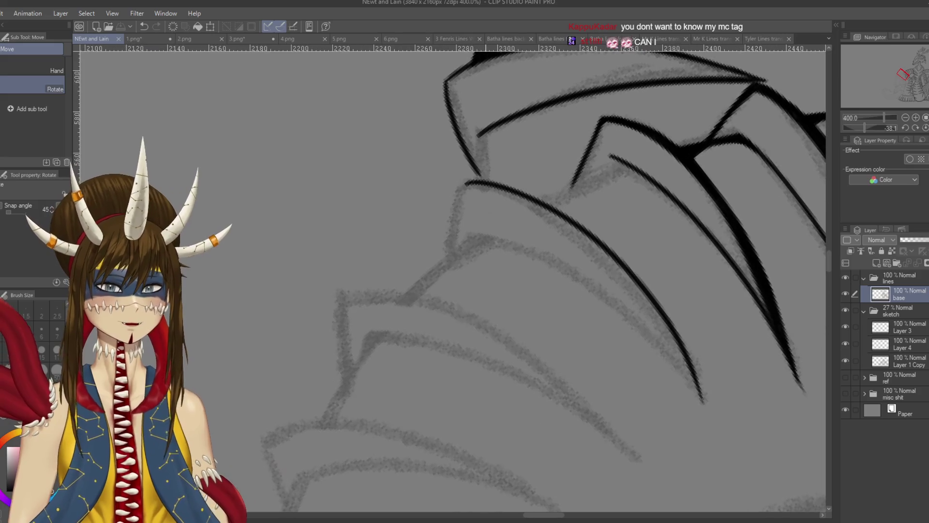
pyautogui.press('p')
pyautogui.moveTo(465, 182); pyautogui.dragTo(444, 262)
pyautogui.hotkey('ctrl', 'z')
pyautogui.moveTo(466, 181); pyautogui.dragTo(445, 270)
pyautogui.hotkey('ctrl', 'z')
pyautogui.moveTo(467, 183); pyautogui.dragTo(445, 268)
pyautogui.hotkey('ctrl', 'z')
pyautogui.hotkey('ctrl', 'y')
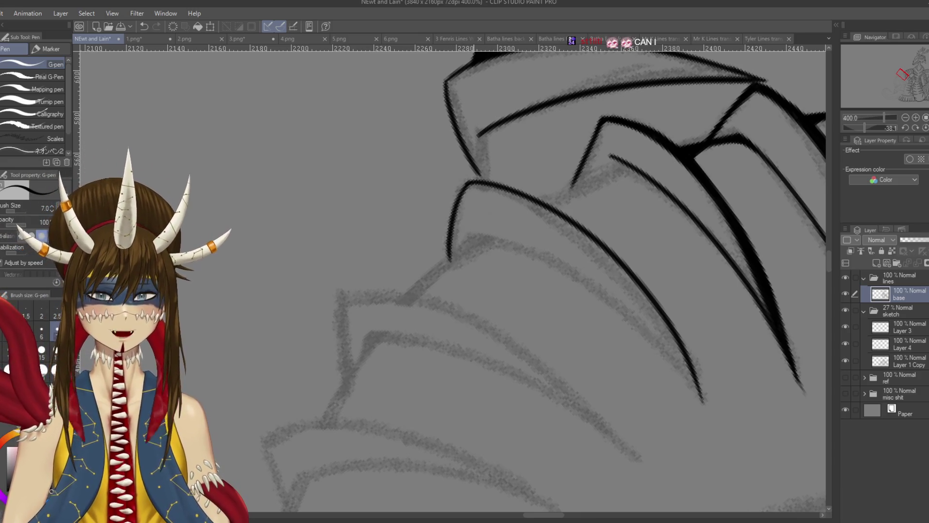
# Ink and thicken the line along the upper collar edge.
pyautogui.moveTo(532, 203); pyautogui.dragTo(459, 251)
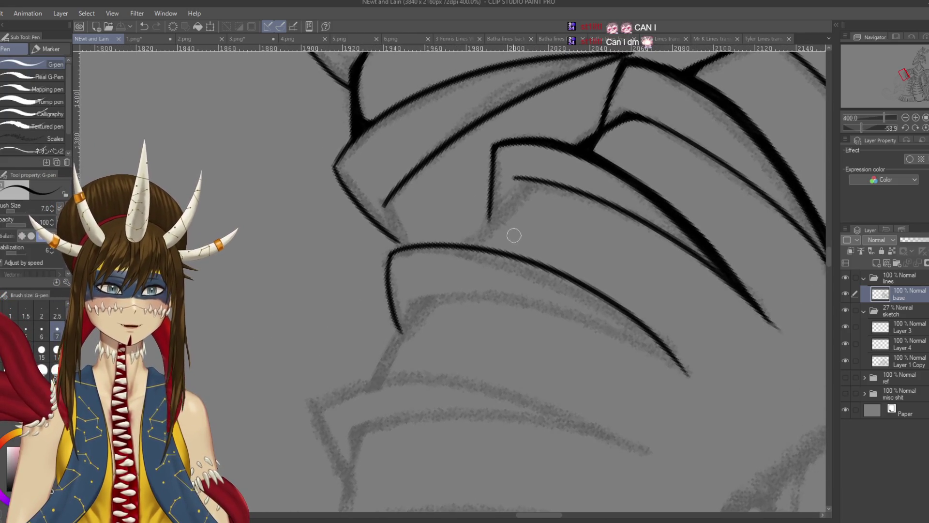
pyautogui.moveTo(532, 183); pyautogui.dragTo(467, 243)
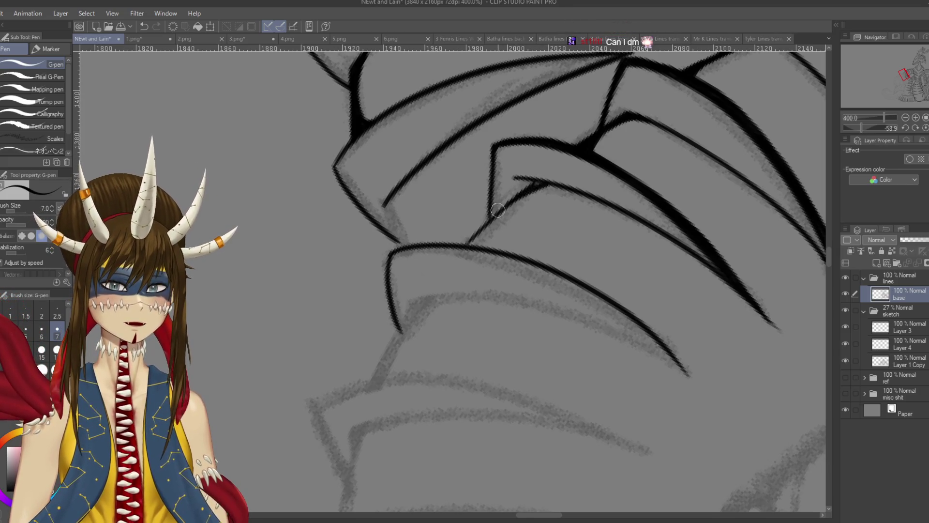
pyautogui.hotkey('ctrl', 'z')
pyautogui.moveTo(549, 185)
pyautogui.mouseDown()
pyautogui.moveTo(497, 213)
pyautogui.moveTo(465, 248)
pyautogui.mouseUp()
pyautogui.moveTo(500, 213)
pyautogui.mouseDown()
pyautogui.moveTo(472, 244)
pyautogui.moveTo(482, 236)
pyautogui.mouseUp()
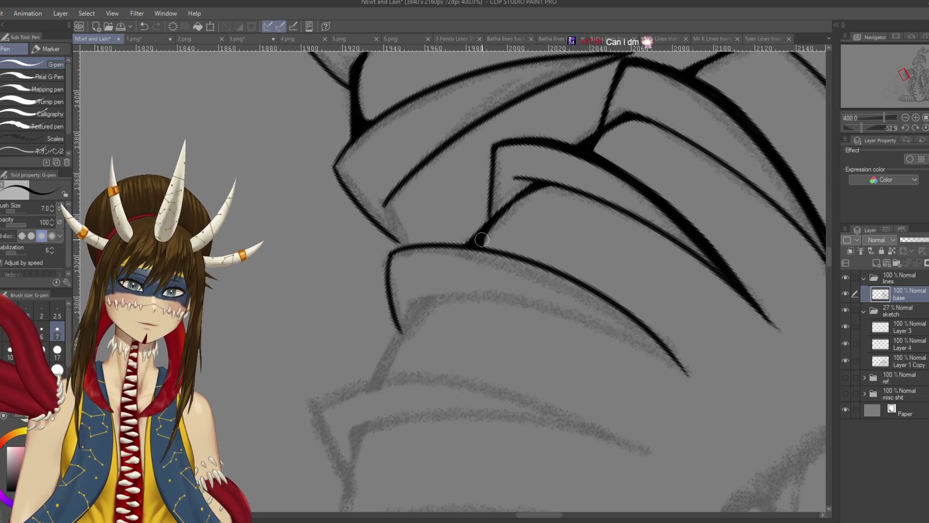
# Ink the long spike curve down toward the lower line.
pyautogui.moveTo(600, 191)
pyautogui.mouseDown()
pyautogui.moveTo(629, 368)
pyautogui.moveTo(643, 387)
pyautogui.moveTo(552, 285)
pyautogui.mouseUp()
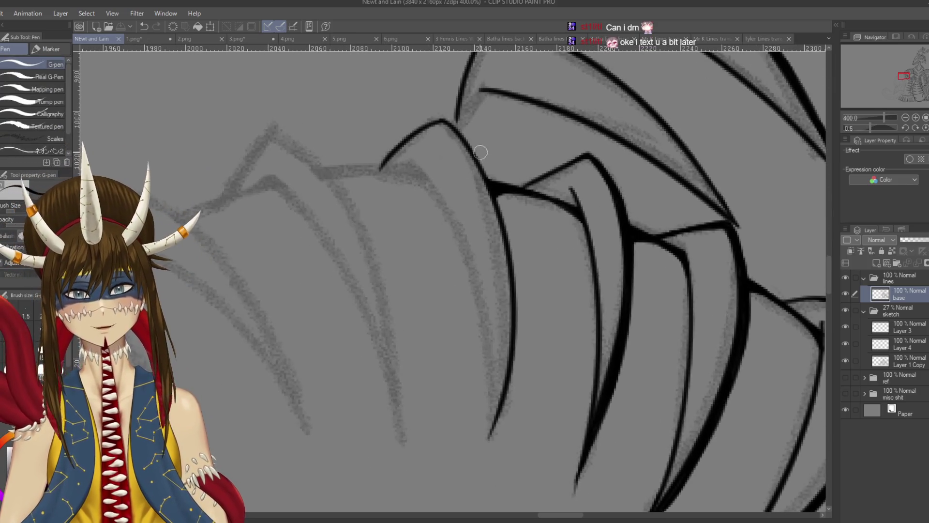
pyautogui.scroll(3, 454, 145)
pyautogui.scroll(-2, 455, 218)
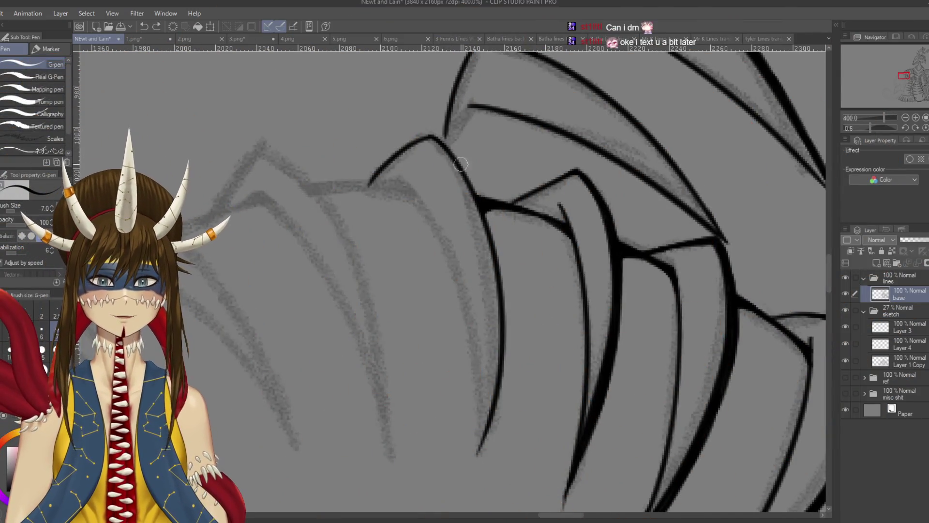
pyautogui.moveTo(438, 138)
pyautogui.mouseDown()
pyautogui.moveTo(478, 195)
pyautogui.moveTo(509, 335)
pyautogui.mouseUp()
pyautogui.hotkey('ctrl', 'z')
pyautogui.moveTo(503, 261); pyautogui.dragTo(511, 358)
pyautogui.hotkey('ctrl', 'z')
pyautogui.moveTo(499, 271)
pyautogui.mouseDown()
pyautogui.moveTo(507, 368)
pyautogui.moveTo(475, 472)
pyautogui.mouseUp()
# Extend the curve down to its tip, retrying the tail stroke several times.
pyautogui.hotkey('ctrl', 'z')
pyautogui.moveTo(502, 384); pyautogui.dragTo(468, 492)
pyautogui.hotkey('ctrl', 'z')
pyautogui.hotkey('ctrl', 'z')
pyautogui.moveTo(486, 437); pyautogui.dragTo(470, 484)
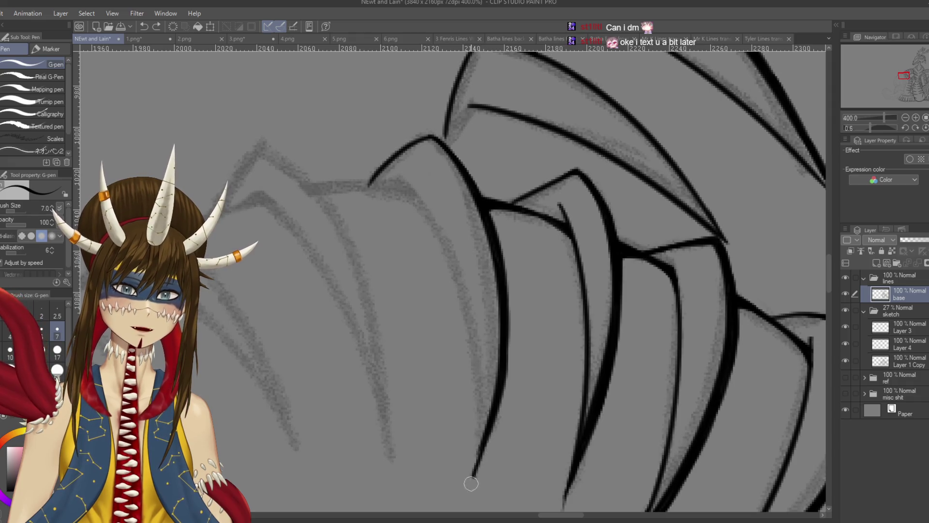
pyautogui.hotkey('ctrl', 'z')
pyautogui.moveTo(487, 438)
pyautogui.mouseDown()
pyautogui.moveTo(472, 483)
pyautogui.moveTo(460, 458)
pyautogui.moveTo(423, 457)
pyautogui.mouseUp()
pyautogui.hotkey('ctrl', 'z')
pyautogui.moveTo(459, 187)
pyautogui.mouseDown()
pyautogui.moveTo(478, 152)
pyautogui.moveTo(489, 194)
pyautogui.mouseUp()
pyautogui.hotkey('ctrl', 'z')
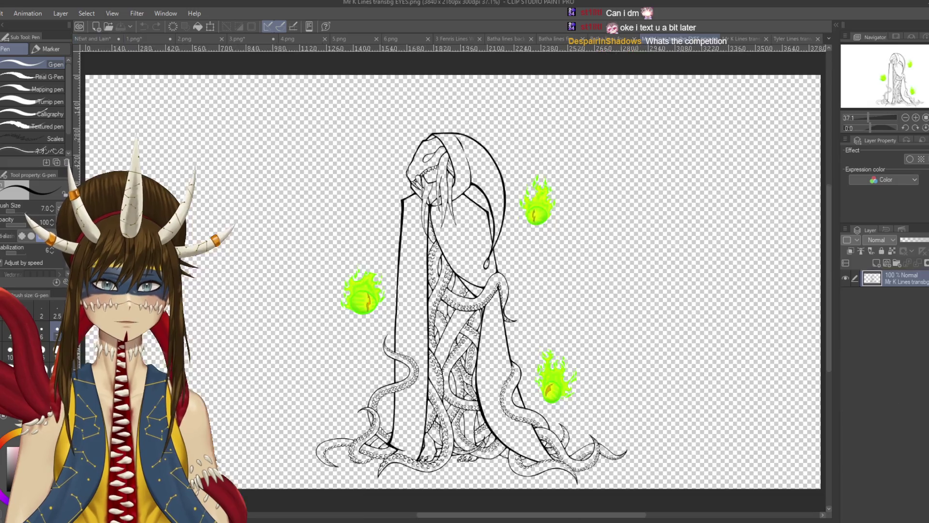
# Cycle through the open documents back to NEwt and Lain and save it.
pyautogui.click(678, 39)
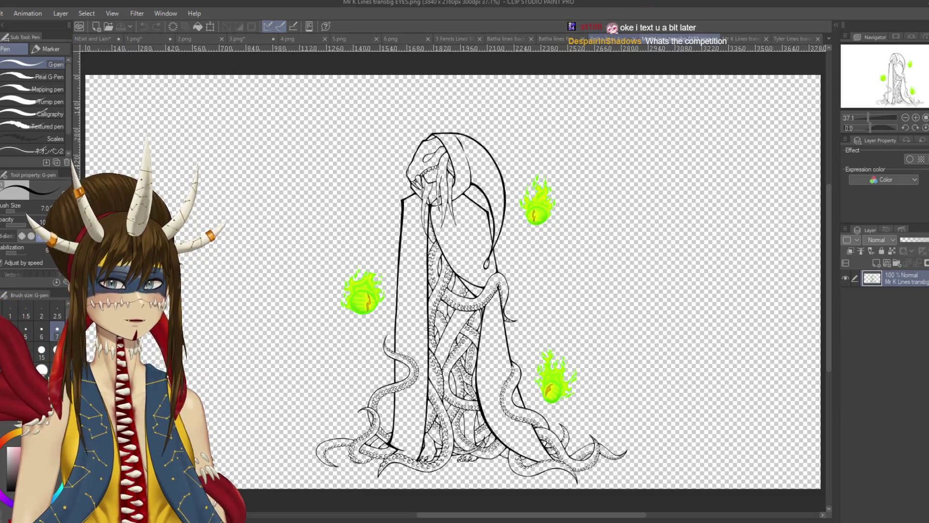
pyautogui.hotkey('ctrl', 'shift', 'Tab')
pyautogui.hotkey('ctrl', 'shift', 'Tab')
pyautogui.hotkey('ctrl', 'shift', 'Tab')
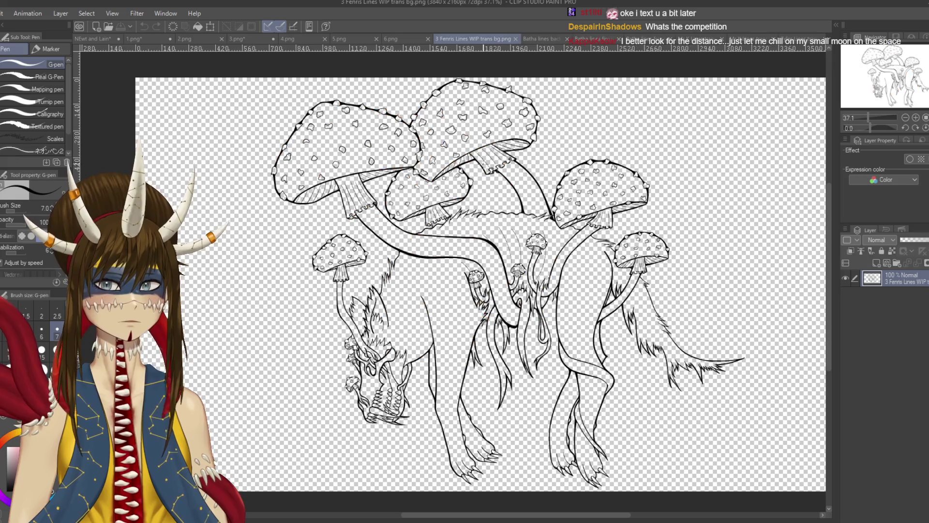
pyautogui.hotkey('ctrl', 'shift', 'Tab')
pyautogui.hotkey('ctrl', 'shift', 'Tab')
pyautogui.hotkey('ctrl', 'shift', 'Tab')
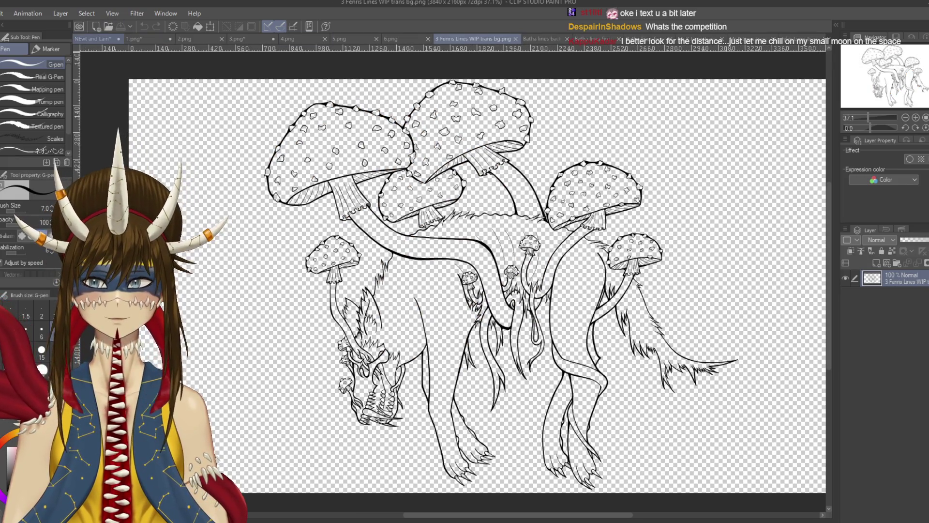
pyautogui.hotkey('ctrl', 's')
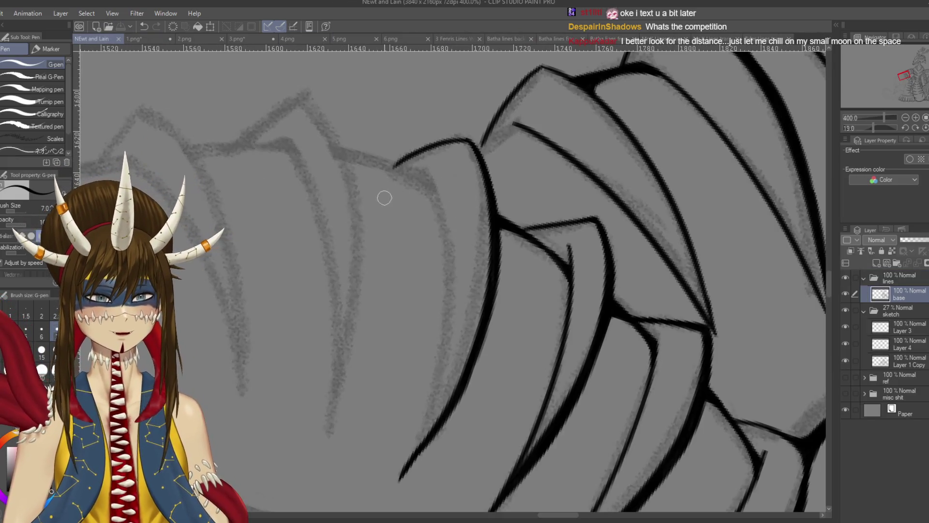
# Join the upper scale line to the lower one, thicken the junction, and save.
pyautogui.moveTo(383, 197)
pyautogui.mouseDown()
pyautogui.moveTo(446, 244)
pyautogui.moveTo(451, 266)
pyautogui.mouseUp()
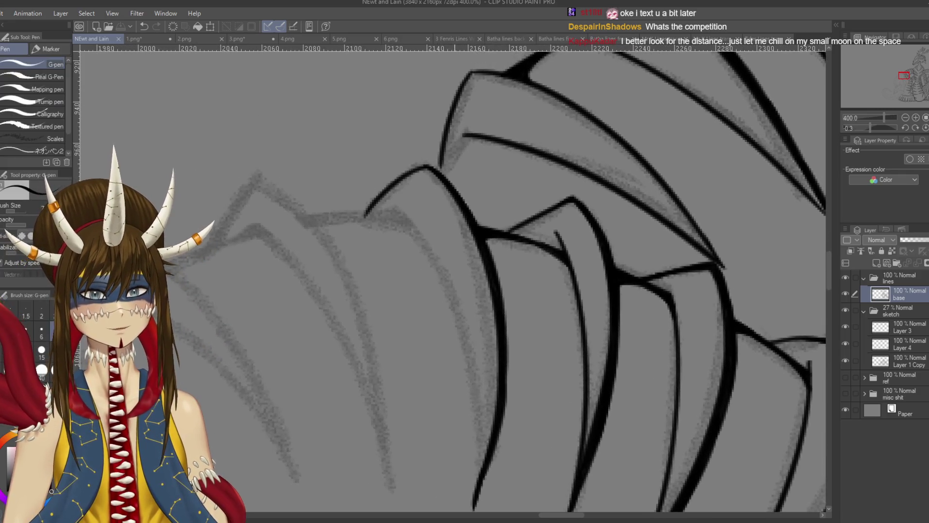
pyautogui.moveTo(452, 175); pyautogui.dragTo(460, 179)
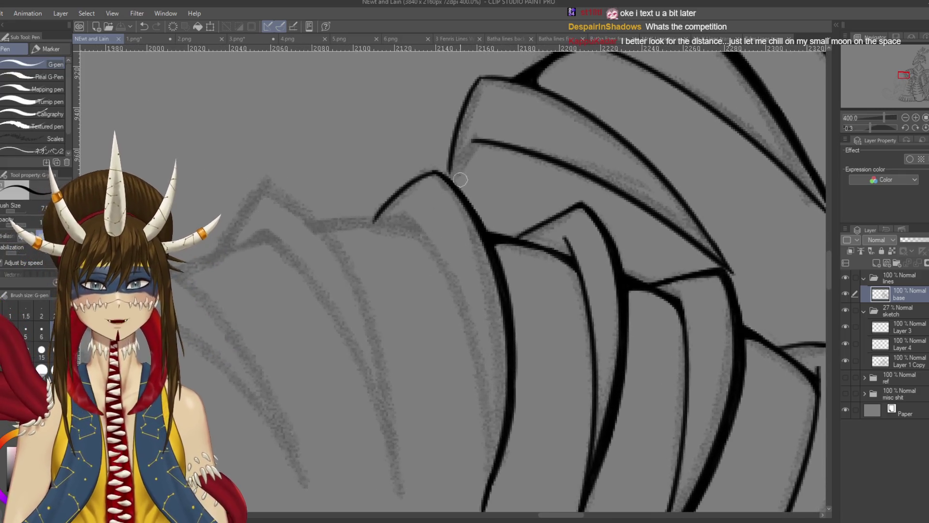
pyautogui.moveTo(478, 141); pyautogui.dragTo(448, 170)
pyautogui.hotkey('ctrl', 'z')
pyautogui.moveTo(479, 140)
pyautogui.mouseDown()
pyautogui.moveTo(449, 170)
pyautogui.moveTo(455, 186)
pyautogui.mouseUp()
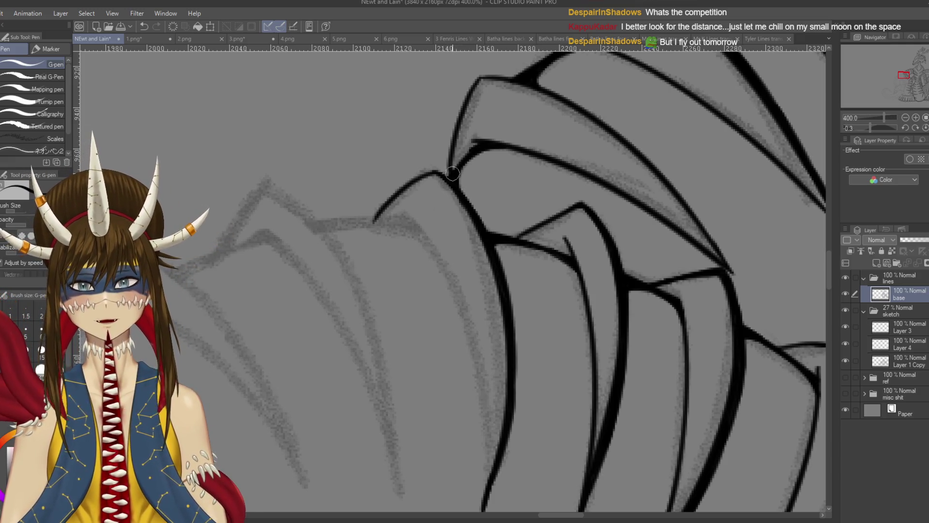
pyautogui.hotkey('ctrl', 's')
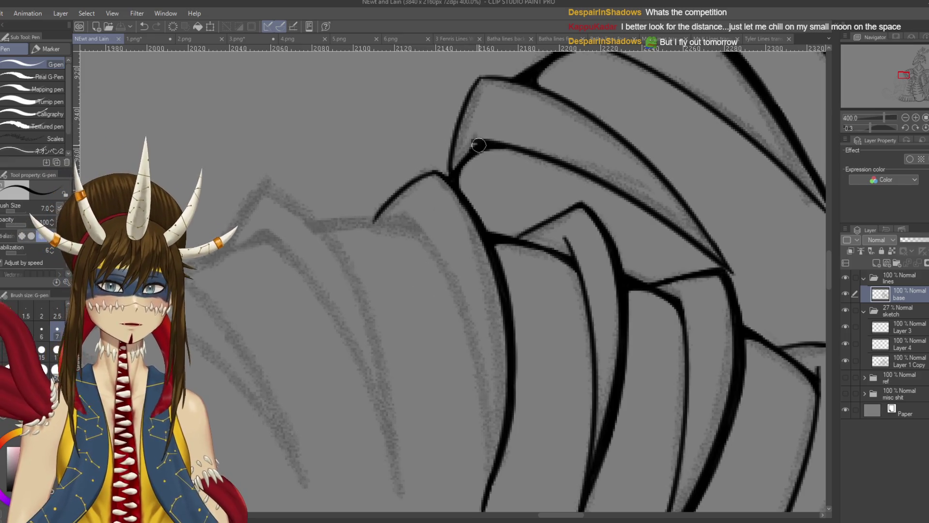
pyautogui.moveTo(476, 142); pyautogui.dragTo(463, 160)
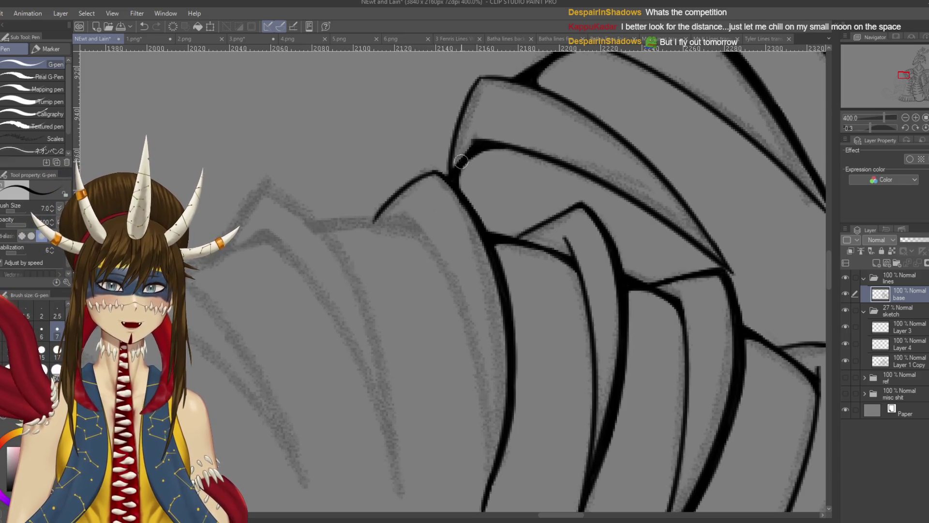
pyautogui.hotkey('ctrl', 's')
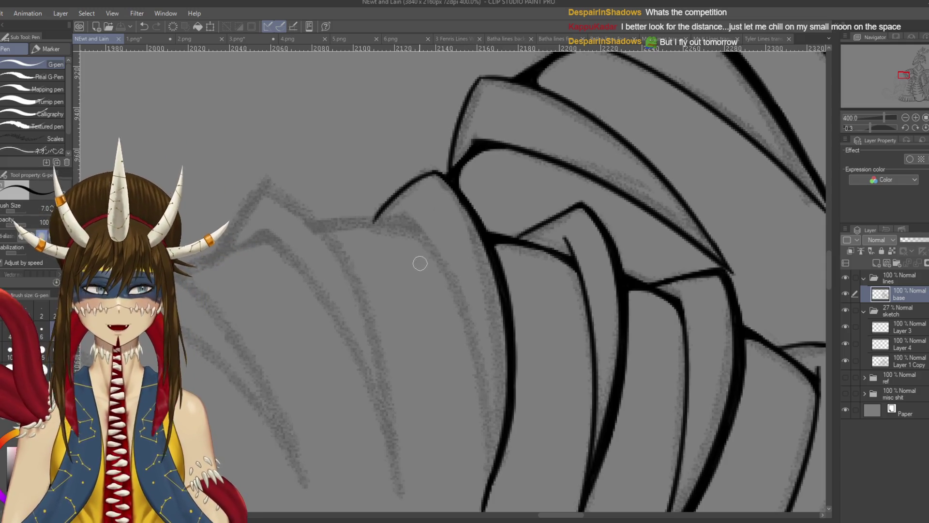
# Switch to the hard eraser and shrink its size from 700 to 12.
pyautogui.scroll(-2, 421, 271)
pyautogui.moveTo(435, 291)
pyautogui.mouseDown()
pyautogui.moveTo(416, 226)
pyautogui.moveTo(462, 273)
pyautogui.mouseUp()
pyautogui.press('e')
pyautogui.click(463, 270)
pyautogui.hotkey('ctrl', 'z')
pyautogui.press('[')
pyautogui.press('[')
pyautogui.press('[')
pyautogui.press('[')
pyautogui.press('[')
pyautogui.press('[')
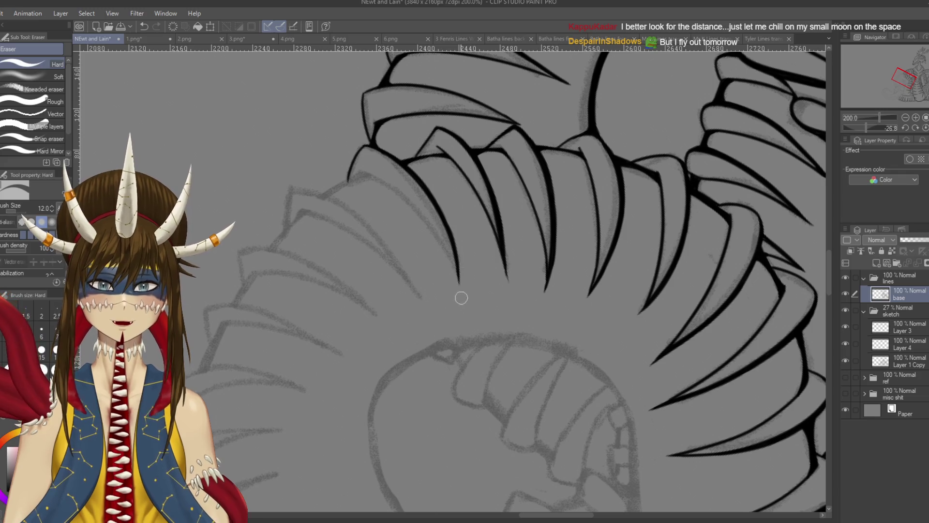
# Try several G-pen strokes for the long scale outline over the grey sketch, undoing each.
pyautogui.scroll(-1, 461, 298)
pyautogui.scroll(3, 461, 298)
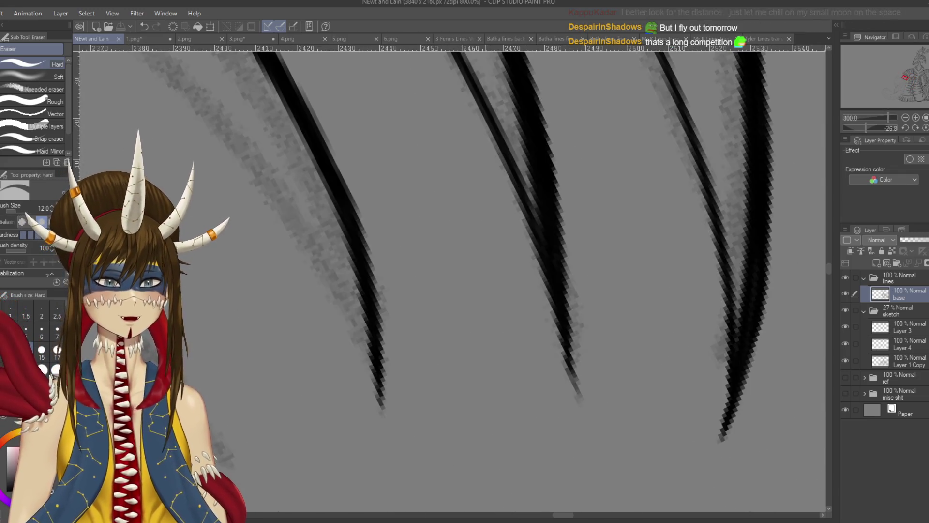
pyautogui.scroll(-2, 485, 243)
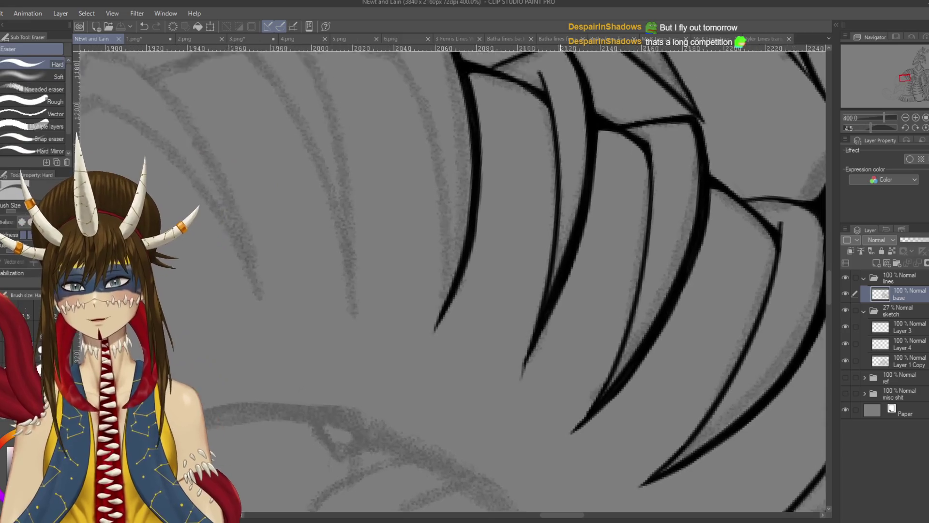
pyautogui.press('p')
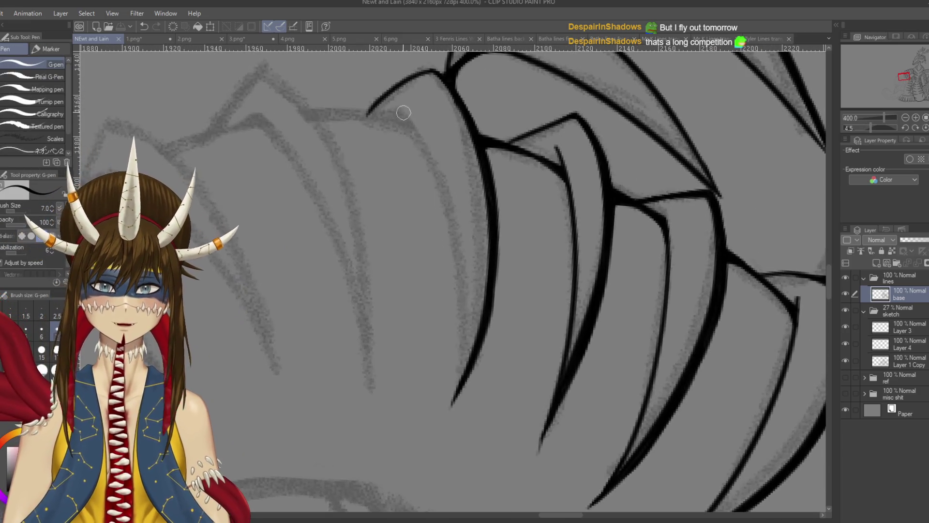
pyautogui.moveTo(404, 113); pyautogui.dragTo(454, 255)
pyautogui.hotkey('ctrl', 'z')
pyautogui.moveTo(398, 106)
pyautogui.mouseDown()
pyautogui.moveTo(467, 289)
pyautogui.moveTo(472, 358)
pyautogui.moveTo(425, 146)
pyautogui.moveTo(448, 438)
pyautogui.mouseUp()
pyautogui.hotkey('ctrl', 'z')
pyautogui.hotkey('ctrl', 'z')
pyautogui.moveTo(402, 114); pyautogui.dragTo(446, 433)
pyautogui.hotkey('ctrl', 'z')
pyautogui.moveTo(395, 109)
pyautogui.mouseDown()
pyautogui.moveTo(452, 346)
pyautogui.moveTo(449, 399)
pyautogui.moveTo(424, 140)
pyautogui.moveTo(453, 402)
pyautogui.mouseUp()
pyautogui.hotkey('ctrl', 'z')
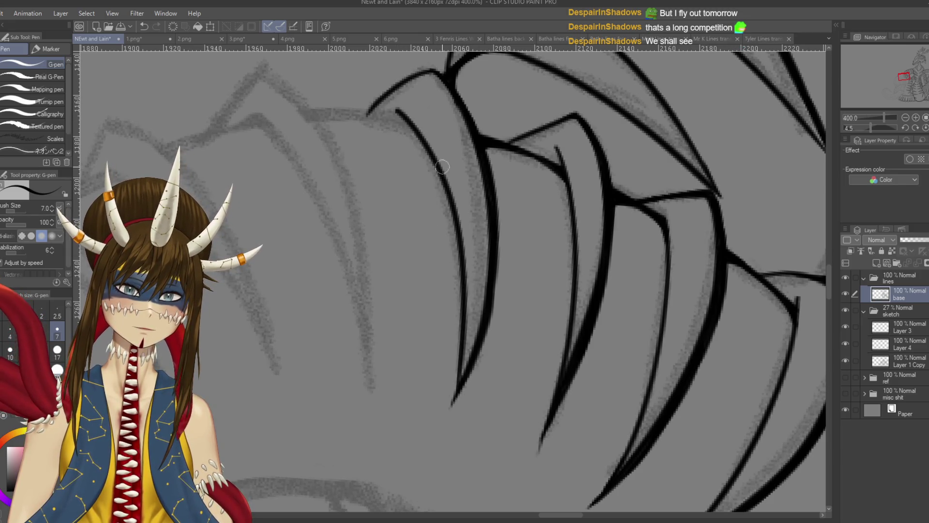
pyautogui.hotkey('ctrl', 'z')
# Ink the long scale edge down the sketch and add a short stroke at its tip.
pyautogui.moveTo(399, 110); pyautogui.dragTo(434, 390)
pyautogui.hotkey('ctrl', 'z')
pyautogui.moveTo(398, 112)
pyautogui.mouseDown()
pyautogui.moveTo(459, 310)
pyautogui.moveTo(452, 387)
pyautogui.mouseUp()
pyautogui.hotkey('ctrl', 'z')
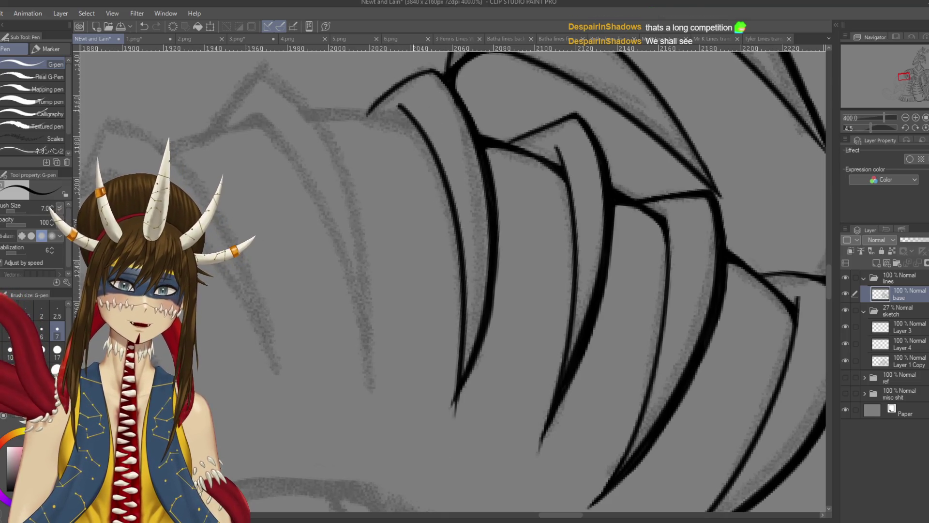
pyautogui.hotkey('ctrl', 'z')
pyautogui.moveTo(397, 105); pyautogui.dragTo(467, 418)
pyautogui.hotkey('ctrl', 'z')
pyautogui.moveTo(395, 106); pyautogui.dragTo(440, 444)
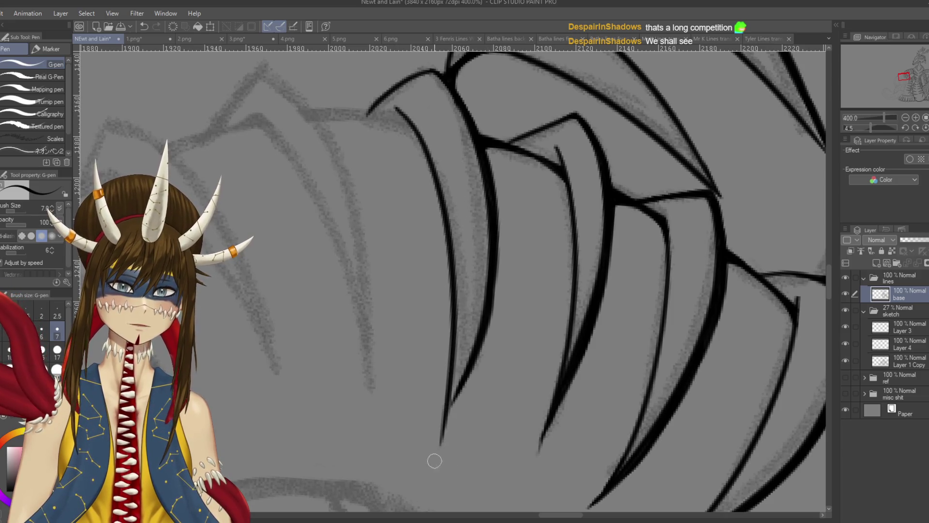
pyautogui.scroll(-4, 455, 370)
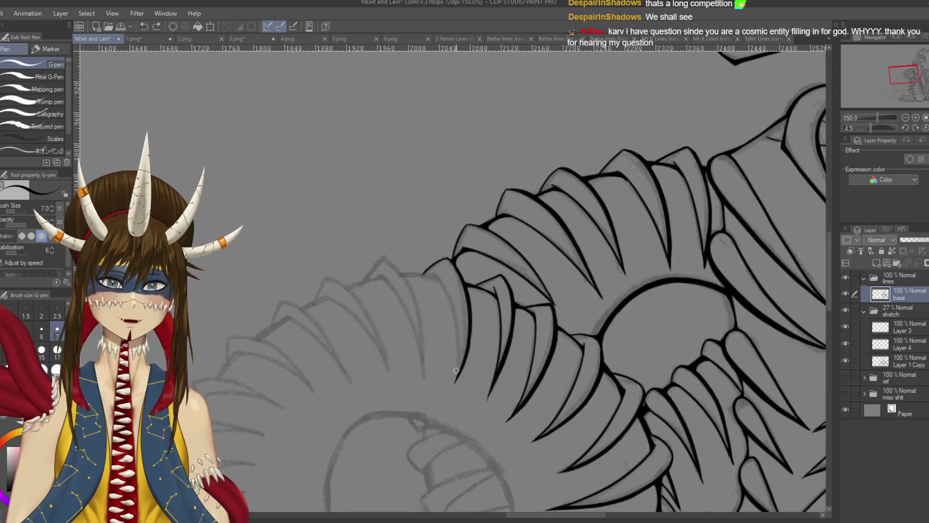
pyautogui.moveTo(434, 273); pyautogui.dragTo(456, 398)
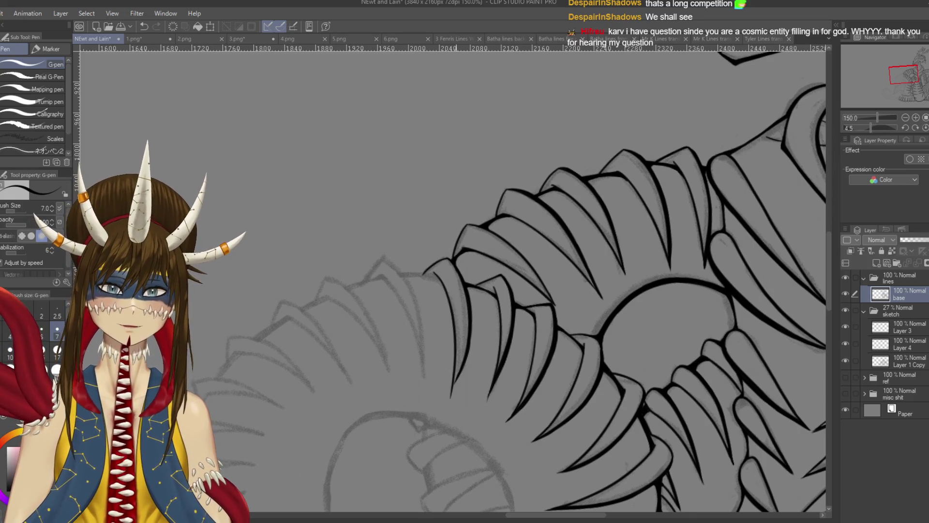
pyautogui.scroll(5, 456, 370)
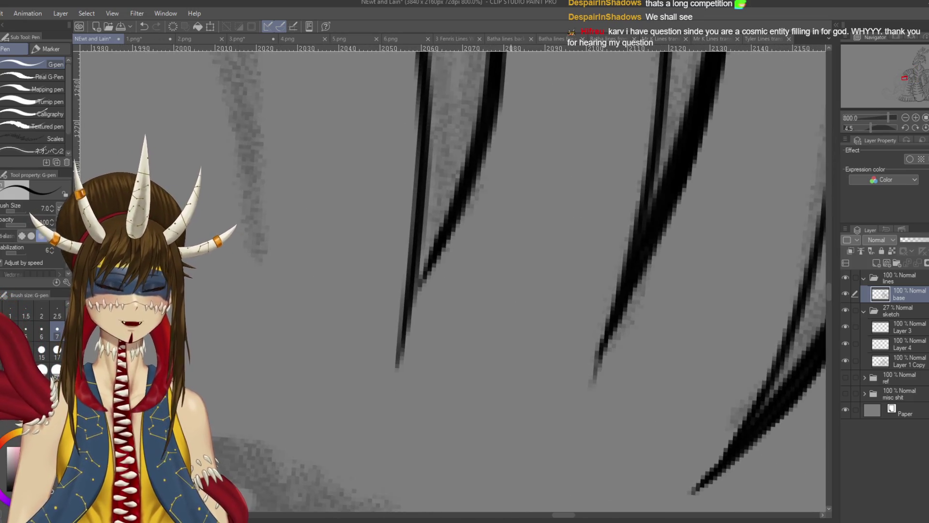
pyautogui.scroll(-2, 511, 172)
# Erase the stray mark below the leftmost spike and extend its tip down to a sharper point.
pyautogui.moveTo(532, 203)
pyautogui.mouseDown()
pyautogui.moveTo(445, 285)
pyautogui.moveTo(484, 277)
pyautogui.moveTo(491, 328)
pyautogui.mouseUp()
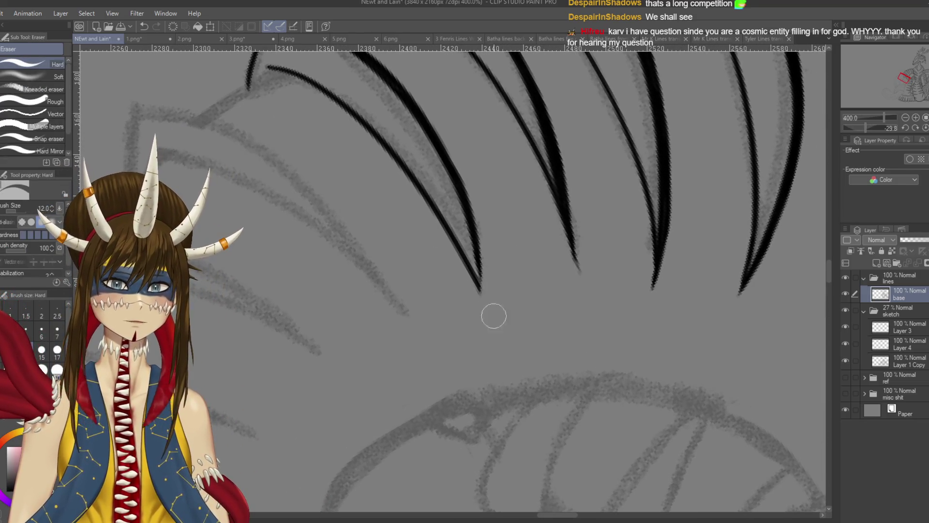
pyautogui.moveTo(484, 263); pyautogui.dragTo(489, 329)
pyautogui.press('p')
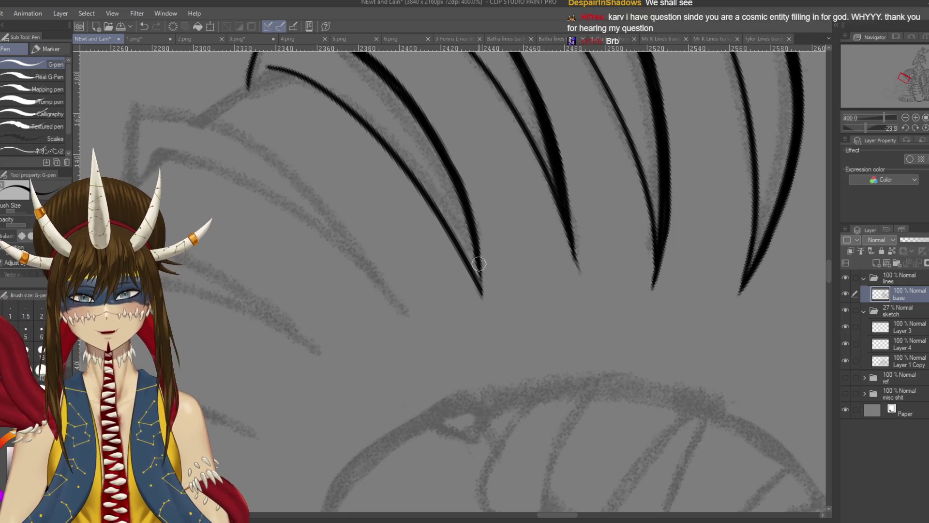
pyautogui.moveTo(474, 254); pyautogui.dragTo(486, 310)
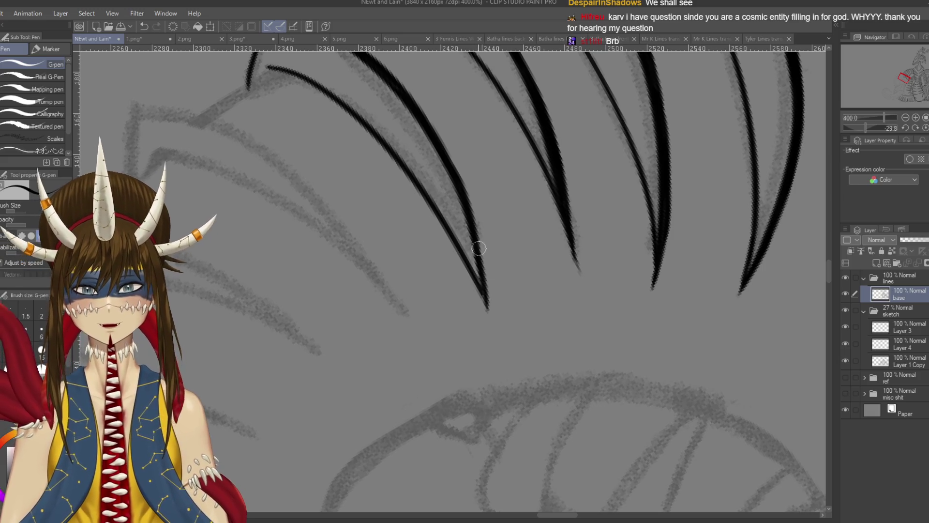
pyautogui.hotkey('ctrl', 'z')
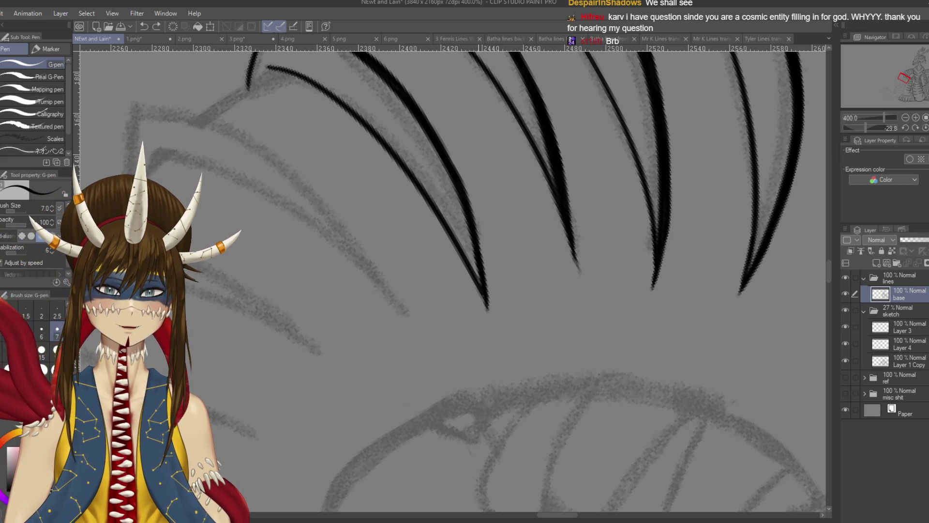
pyautogui.hotkey('ctrl', 'y')
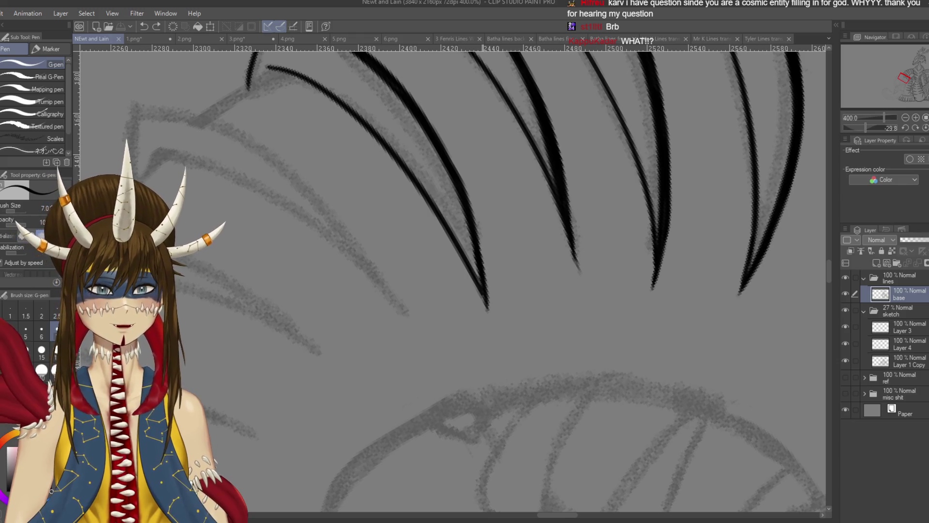
pyautogui.moveTo(486, 293); pyautogui.dragTo(488, 306)
pyautogui.moveTo(355, 127); pyautogui.dragTo(480, 261)
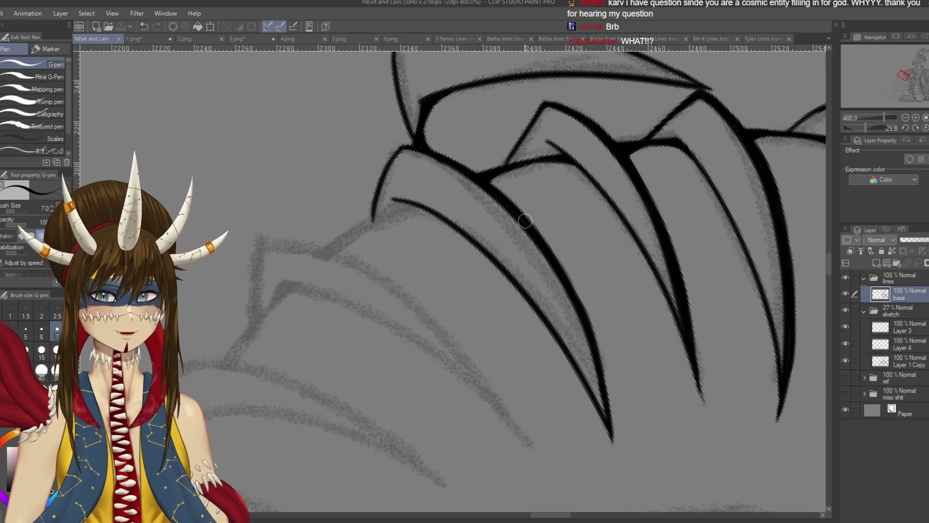
# Reposition the view over the lower sketch and ink a short scale edge up and to the right.
pyautogui.moveTo(296, 256); pyautogui.dragTo(354, 156)
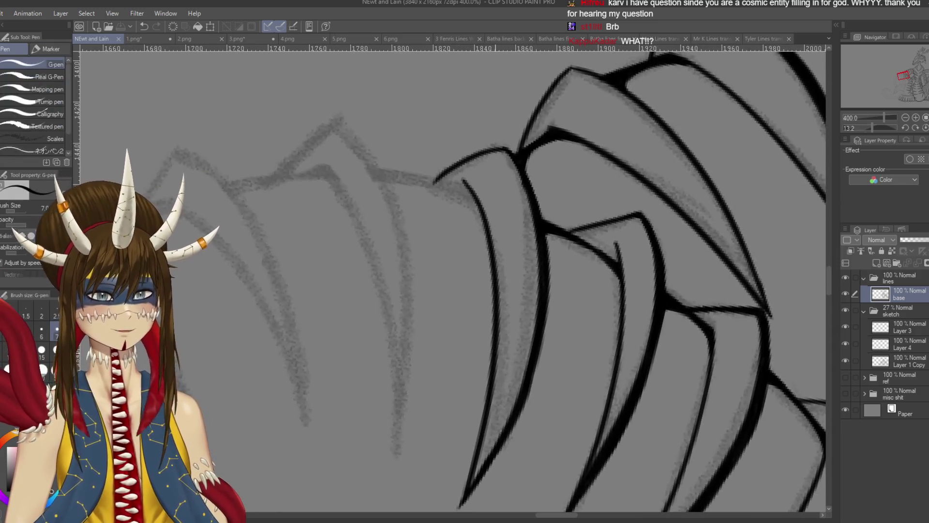
pyautogui.hotkey('ctrl', '-')
pyautogui.moveTo(501, 339)
pyautogui.mouseDown()
pyautogui.moveTo(507, 328)
pyautogui.moveTo(483, 242)
pyautogui.moveTo(437, 316)
pyautogui.moveTo(438, 300)
pyautogui.moveTo(510, 158)
pyautogui.mouseUp()
pyautogui.hotkey('ctrl', 'z')
pyautogui.moveTo(430, 333)
pyautogui.mouseDown()
pyautogui.moveTo(459, 241)
pyautogui.moveTo(518, 177)
pyautogui.mouseUp()
pyautogui.hotkey('ctrl', 'z')
pyautogui.moveTo(432, 335); pyautogui.dragTo(463, 236)
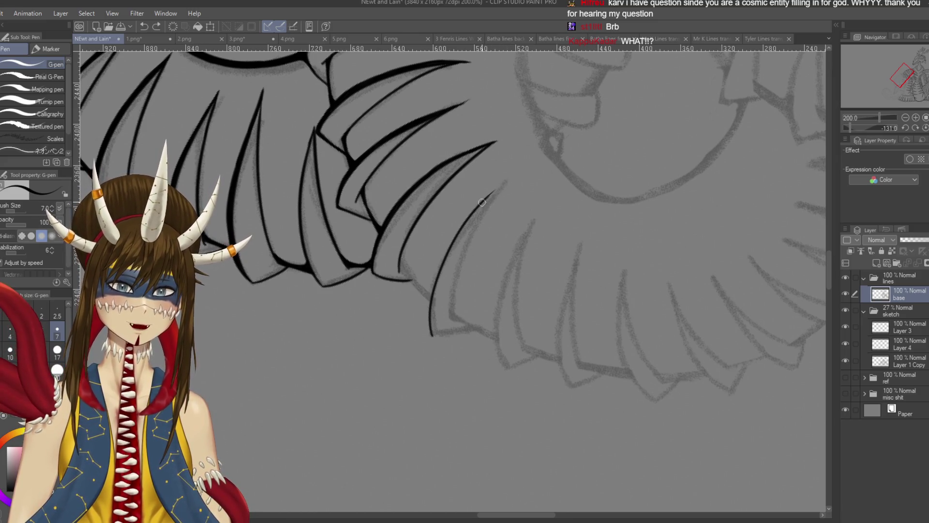
pyautogui.moveTo(483, 203); pyautogui.dragTo(498, 189)
# Turn the view upright and ink a curved scale outline following the sketch.
pyautogui.moveTo(368, 300); pyautogui.dragTo(462, 367)
pyautogui.scroll(2, 463, 368)
pyautogui.scroll(-1, 462, 368)
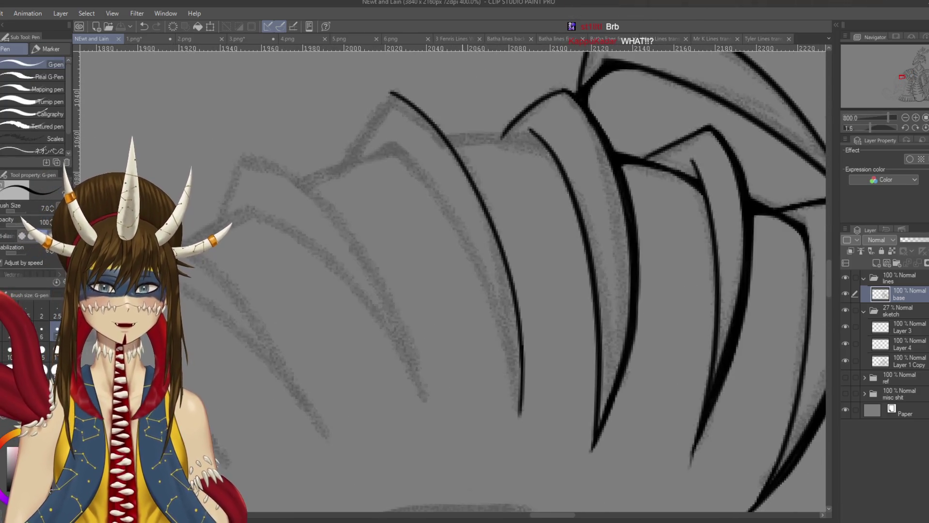
pyautogui.moveTo(532, 193); pyautogui.dragTo(561, 252)
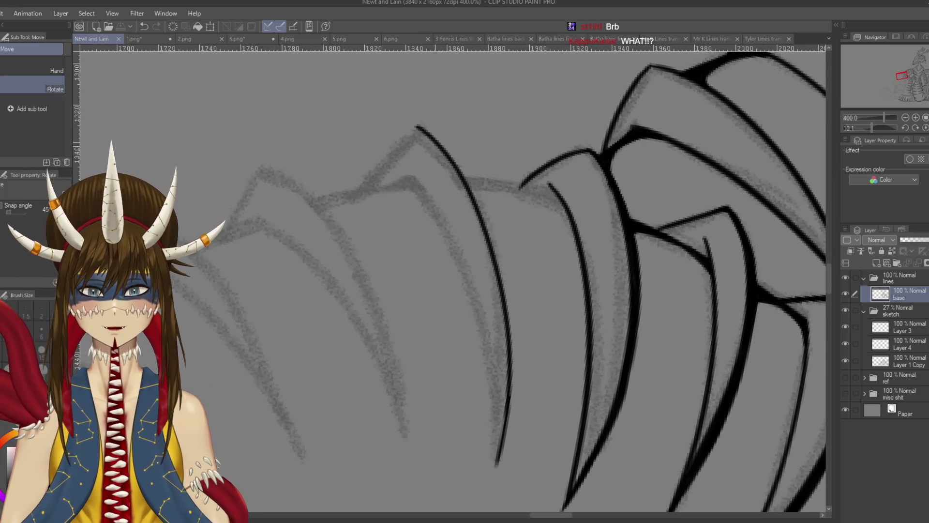
pyautogui.press('p')
pyautogui.moveTo(433, 144)
pyautogui.mouseDown()
pyautogui.moveTo(489, 228)
pyautogui.moveTo(514, 319)
pyautogui.moveTo(516, 305)
pyautogui.mouseUp()
pyautogui.scroll(-3, 516, 305)
# Redraw the claw's edge line thicker and longer, retrying until it runs cleanly down to its tip.
pyautogui.moveTo(499, 167); pyautogui.dragTo(513, 228)
pyautogui.moveTo(507, 184); pyautogui.dragTo(526, 245)
pyautogui.hotkey('ctrl', 'z')
pyautogui.hotkey('ctrl', 'z')
pyautogui.moveTo(500, 166); pyautogui.dragTo(526, 254)
pyautogui.hotkey('ctrl', 'z')
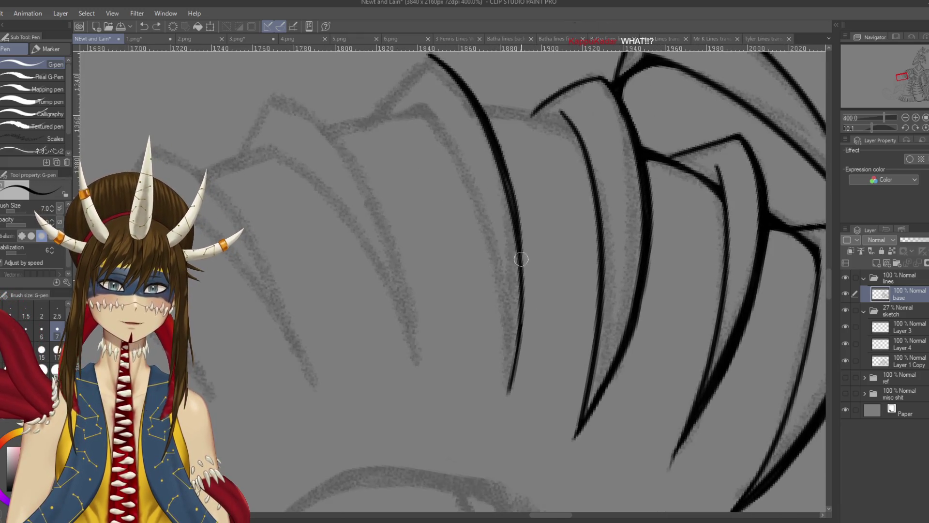
pyautogui.moveTo(496, 159); pyautogui.dragTo(528, 298)
pyautogui.hotkey('ctrl', 'z')
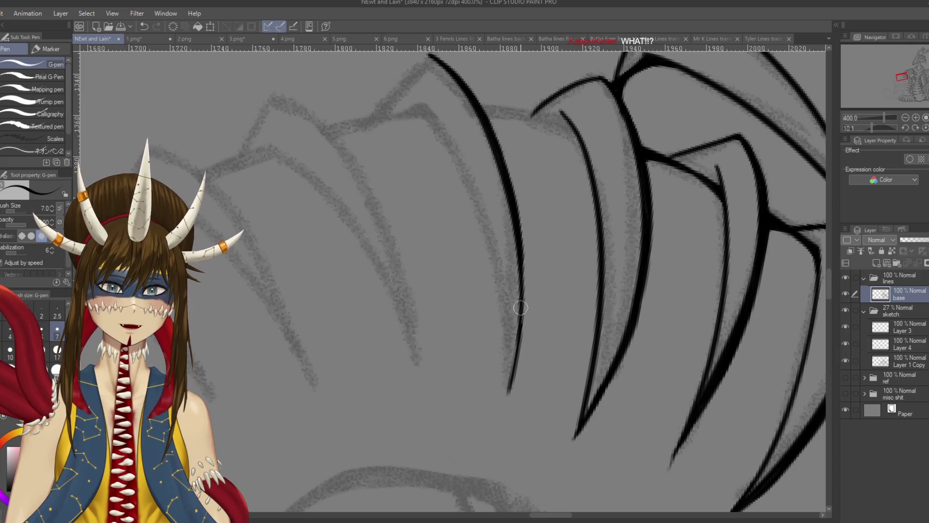
pyautogui.moveTo(515, 230); pyautogui.dragTo(525, 356)
pyautogui.hotkey('ctrl', 'z')
pyautogui.moveTo(511, 221)
pyautogui.mouseDown()
pyautogui.moveTo(526, 351)
pyautogui.moveTo(524, 276)
pyautogui.moveTo(507, 395)
pyautogui.mouseUp()
pyautogui.hotkey('ctrl', 'z')
pyautogui.hotkey('ctrl', 'z')
pyautogui.moveTo(525, 295); pyautogui.dragTo(499, 417)
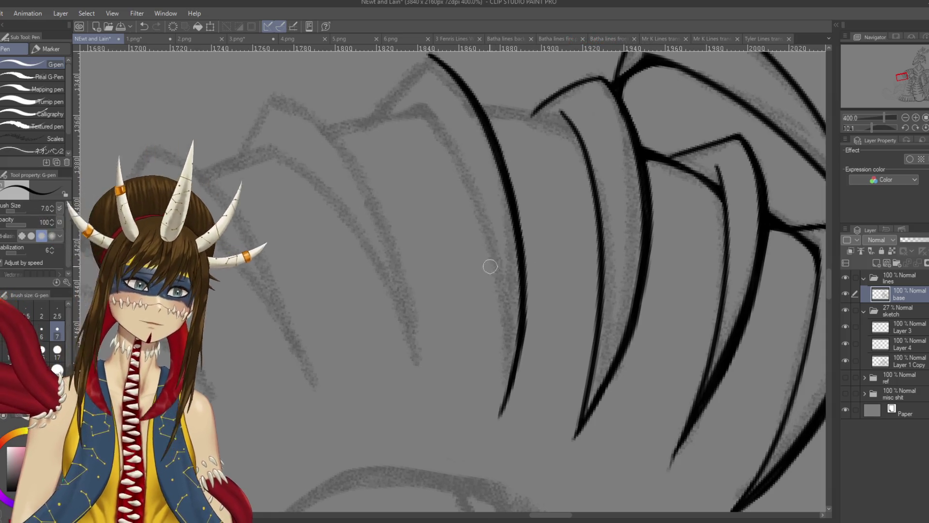
pyautogui.moveTo(493, 266); pyautogui.dragTo(503, 266)
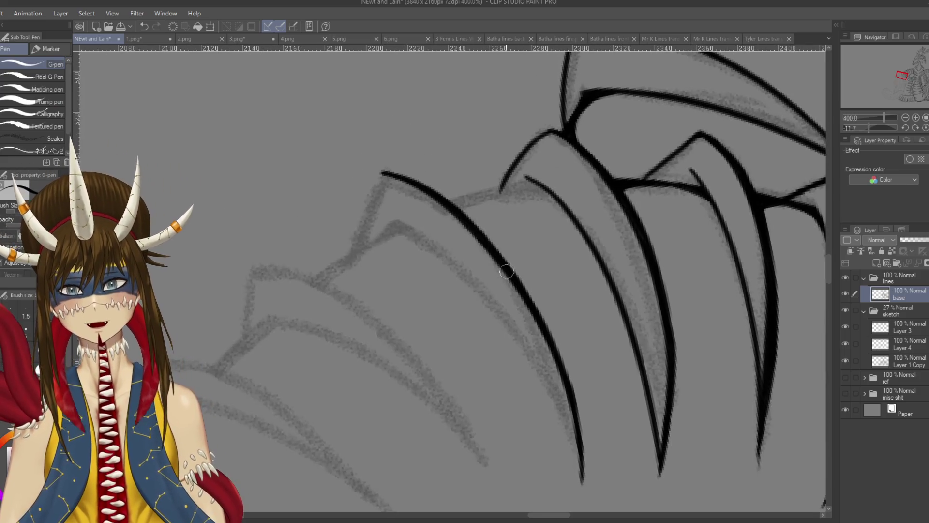
# Ink a claw line running down-left, retrace it darker and thicker, and save.
pyautogui.moveTo(372, 255); pyautogui.dragTo(467, 255)
pyautogui.moveTo(478, 171)
pyautogui.mouseDown()
pyautogui.moveTo(450, 256)
pyautogui.moveTo(489, 218)
pyautogui.moveTo(578, 166)
pyautogui.moveTo(525, 230)
pyautogui.mouseUp()
pyautogui.hotkey('ctrl', 'z')
pyautogui.hotkey('ctrl', 'z')
pyautogui.moveTo(570, 158); pyautogui.dragTo(522, 232)
pyautogui.hotkey('ctrl', 'z')
pyautogui.moveTo(561, 164); pyautogui.dragTo(520, 232)
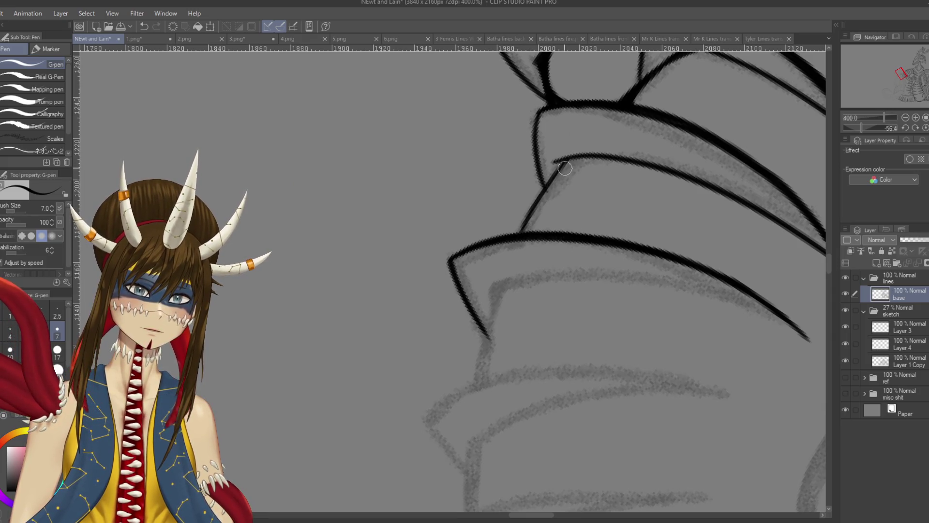
pyautogui.moveTo(575, 159)
pyautogui.mouseDown()
pyautogui.moveTo(546, 191)
pyautogui.moveTo(535, 234)
pyautogui.moveTo(517, 234)
pyautogui.moveTo(528, 221)
pyautogui.mouseUp()
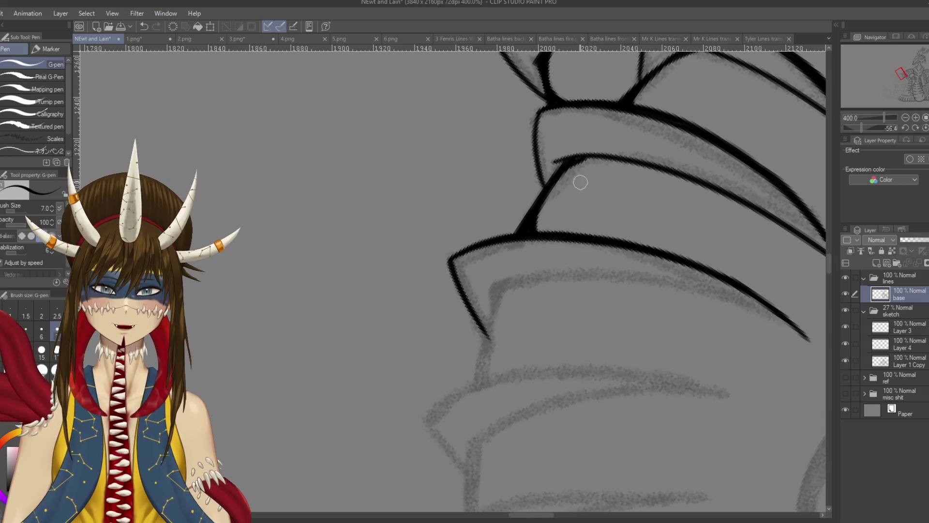
pyautogui.moveTo(653, 460)
pyautogui.mouseDown()
pyautogui.moveTo(632, 414)
pyautogui.moveTo(580, 188)
pyautogui.moveTo(546, 199)
pyautogui.mouseUp()
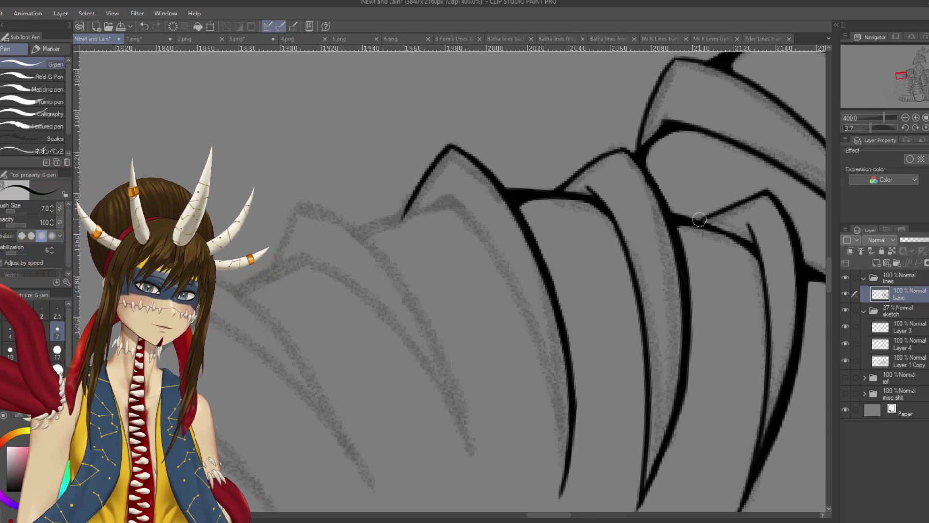
pyautogui.hotkey('ctrl', 's')
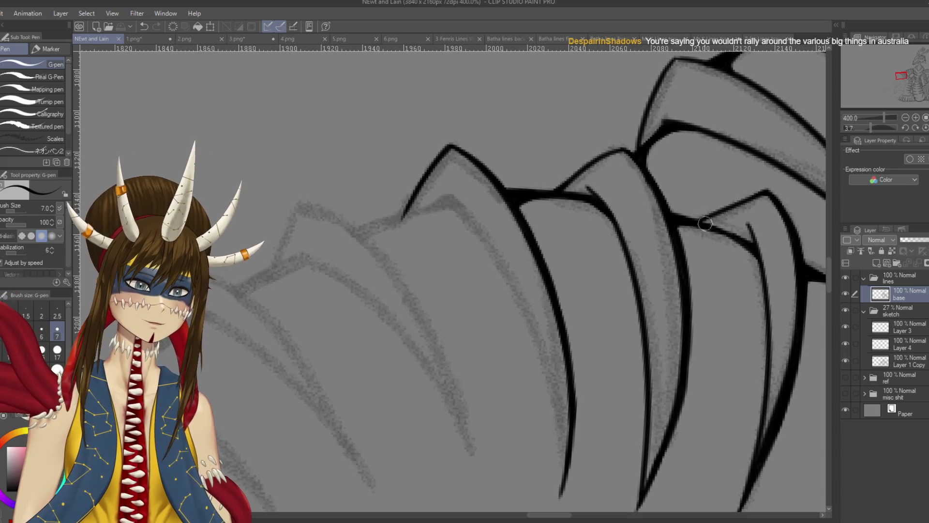
# Ink a long curved claw line and a second claw stroke beside it, then save.
pyautogui.moveTo(639, 346); pyautogui.dragTo(616, 337)
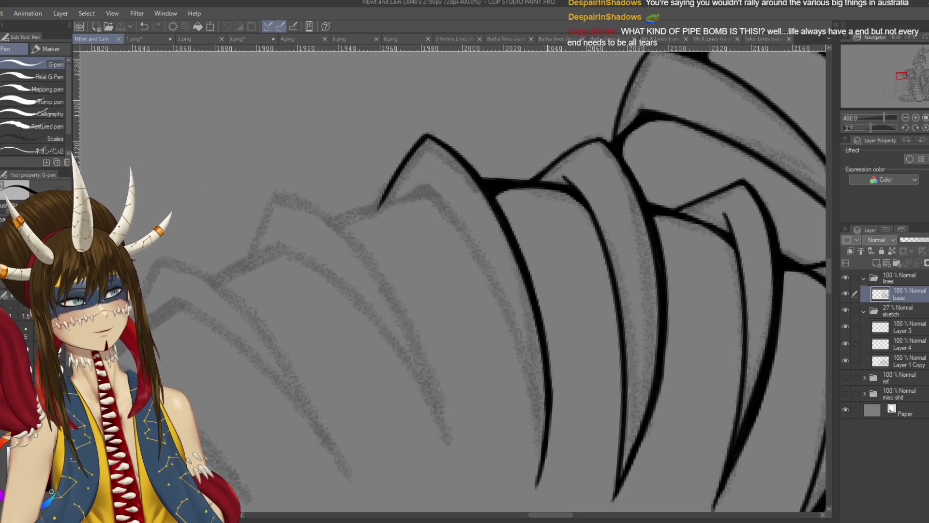
pyautogui.moveTo(547, 290); pyautogui.dragTo(581, 259)
pyautogui.scroll(-2, 526, 219)
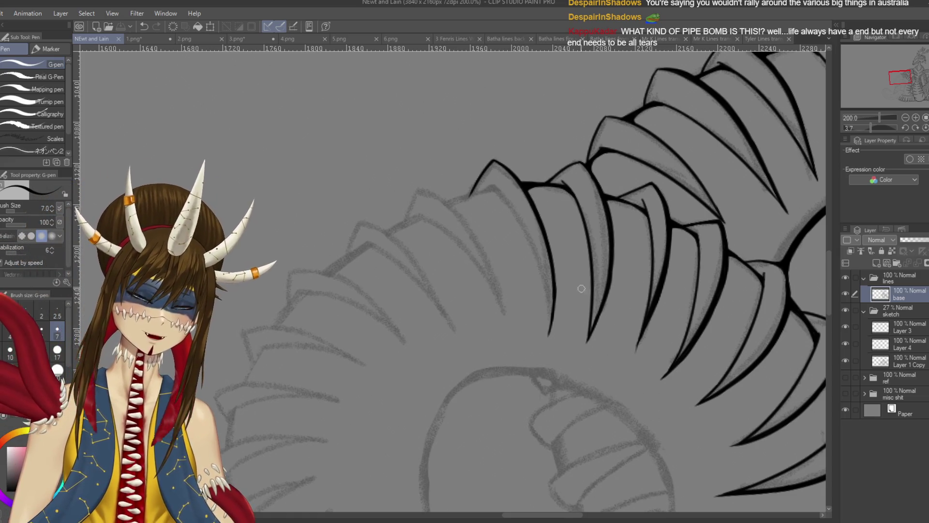
pyautogui.scroll(2, 512, 215)
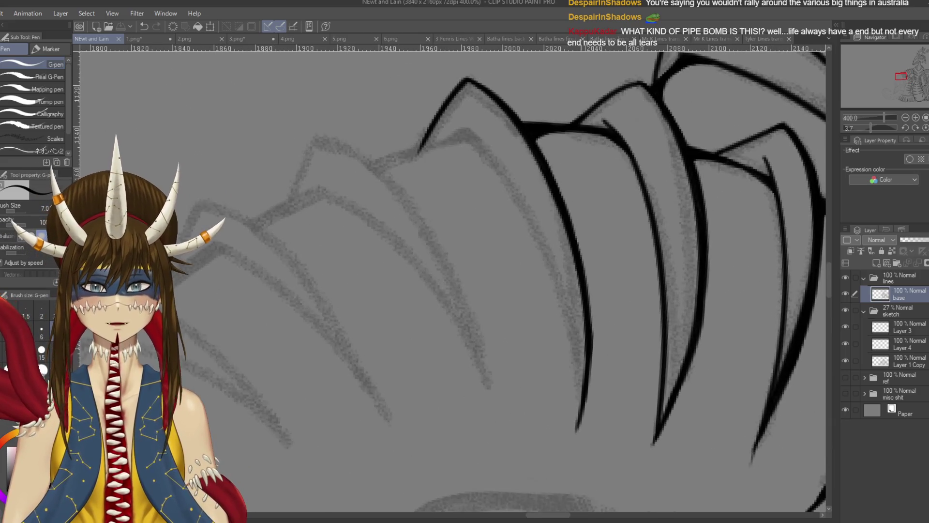
pyautogui.moveTo(467, 130); pyautogui.dragTo(581, 408)
pyautogui.scroll(-2, 566, 92)
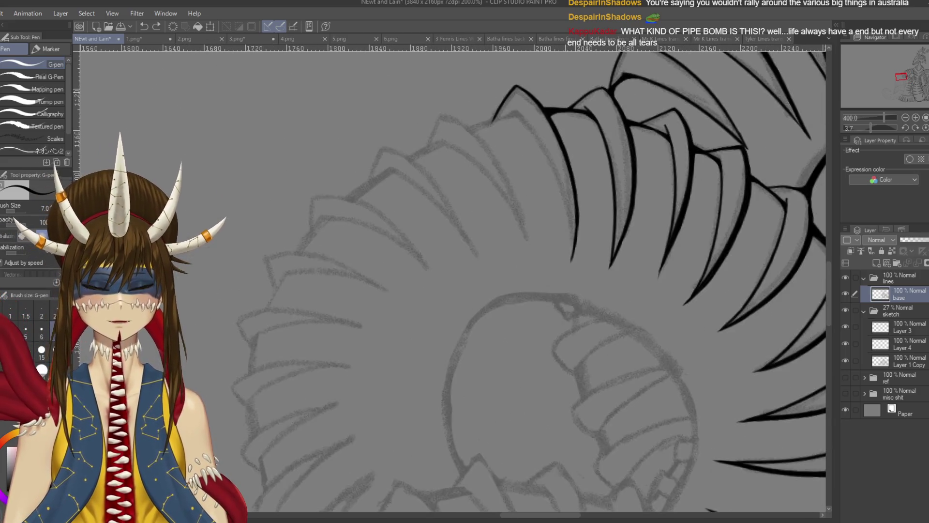
pyautogui.moveTo(519, 128); pyautogui.dragTo(570, 281)
pyautogui.hotkey('ctrl', 'z')
pyautogui.moveTo(513, 121); pyautogui.dragTo(568, 280)
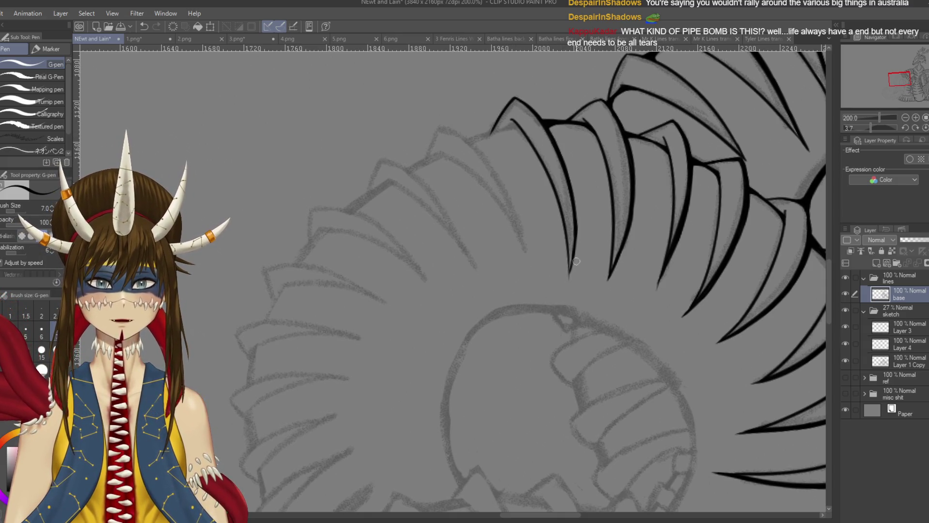
pyautogui.hotkey('ctrl', 's')
# Rotate the canvas counterclockwise and redraw the lower claw line darker with a thicker tip.
pyautogui.scroll(2, 571, 498)
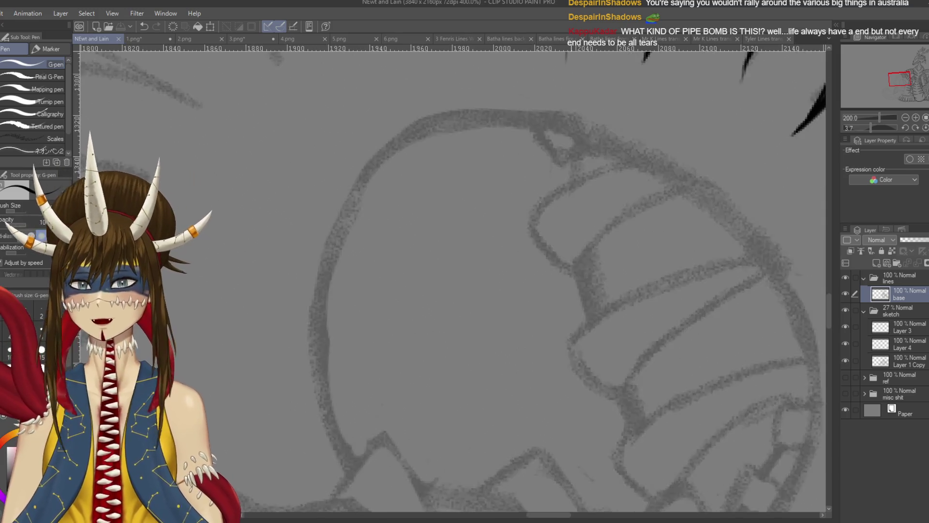
pyautogui.scroll(-3, 571, 499)
pyautogui.scroll(4, 589, 263)
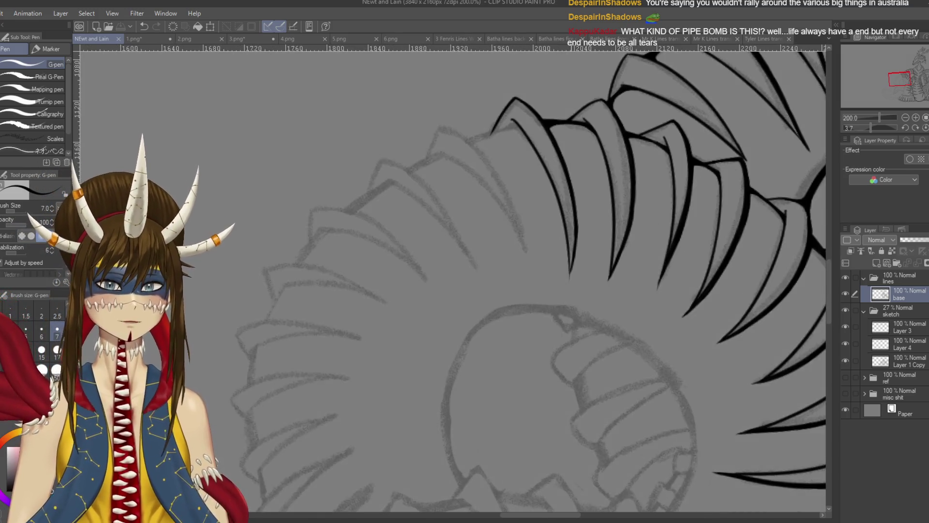
pyautogui.hotkey('shift', 'space')
pyautogui.moveTo(580, 145); pyautogui.dragTo(479, 95)
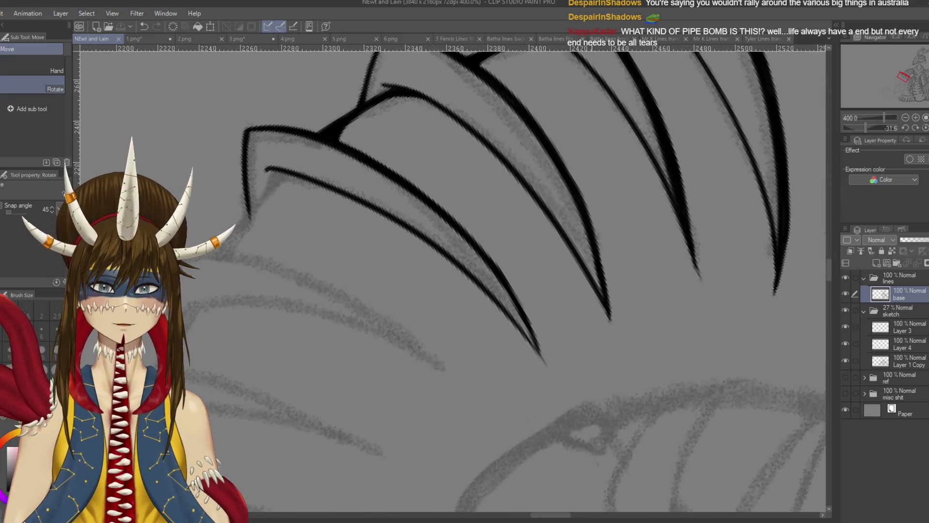
pyautogui.moveTo(516, 296); pyautogui.dragTo(549, 364)
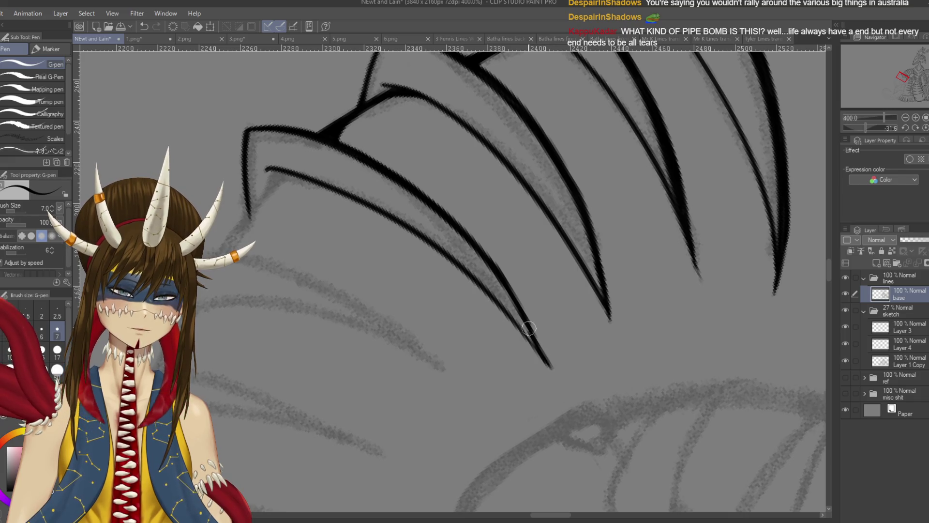
pyautogui.moveTo(526, 324); pyautogui.dragTo(555, 374)
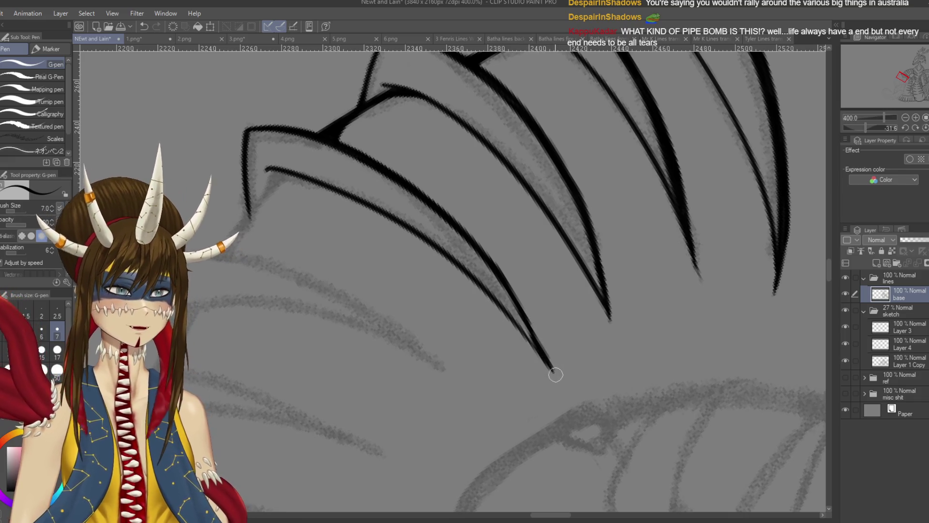
# Trim the claw tip shorter with the eraser, re-ink the tip, and save.
pyautogui.press('e')
pyautogui.moveTo(537, 325); pyautogui.dragTo(552, 379)
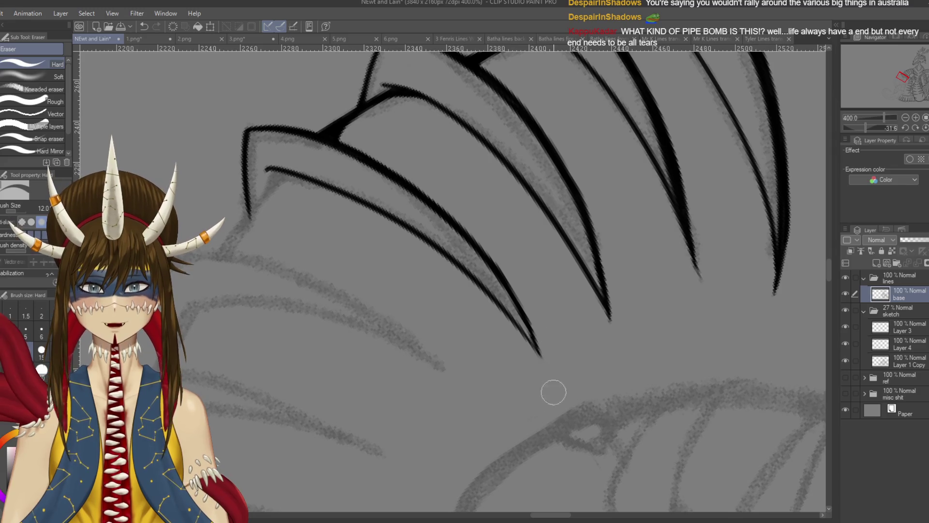
pyautogui.press('p')
pyautogui.moveTo(517, 308); pyautogui.dragTo(531, 343)
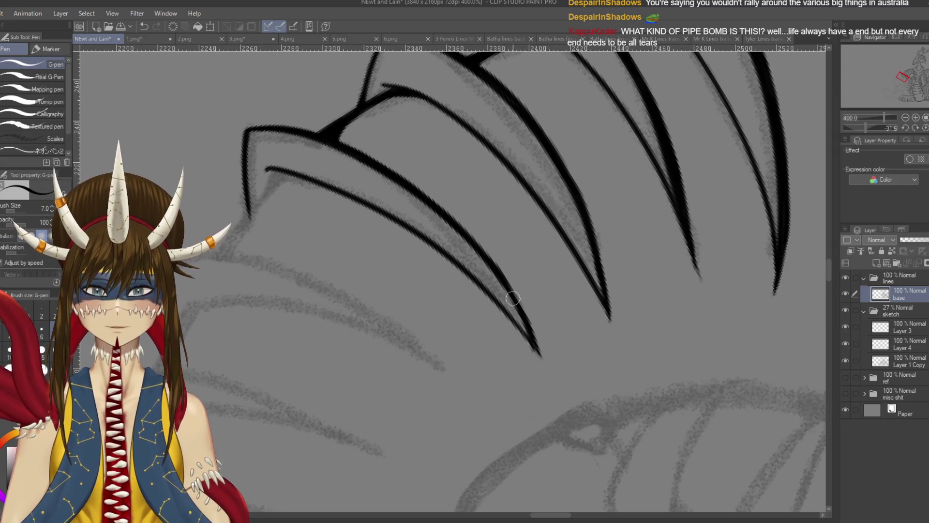
pyautogui.hotkey('ctrl', 'z')
pyautogui.moveTo(503, 289); pyautogui.dragTo(543, 361)
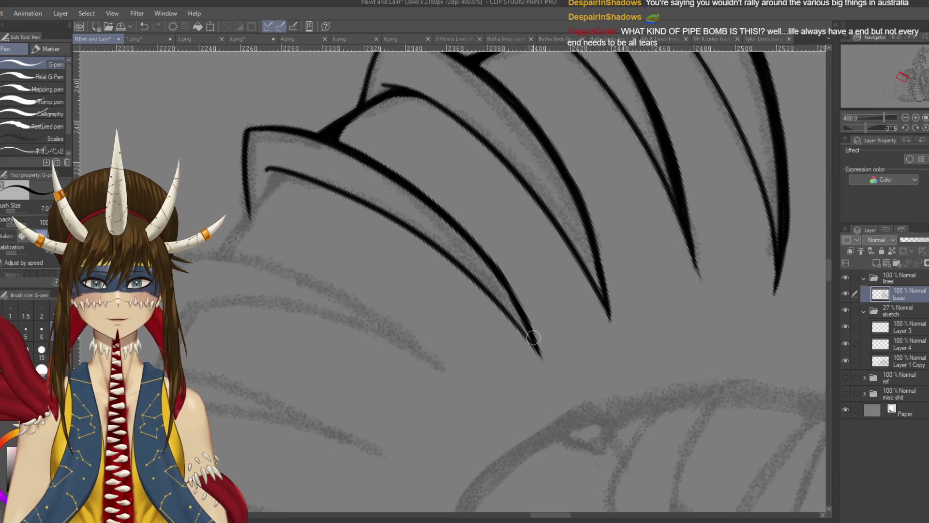
pyautogui.hotkey('ctrl', 's')
# Re-ink the claw line's lower section toward its tip and save the drawing.
pyautogui.moveTo(518, 171)
pyautogui.mouseDown()
pyautogui.moveTo(544, 193)
pyautogui.moveTo(498, 181)
pyautogui.moveTo(541, 304)
pyautogui.mouseUp()
pyautogui.hotkey('ctrl', 'z')
pyautogui.moveTo(505, 208); pyautogui.dragTo(542, 310)
pyautogui.moveTo(528, 262)
pyautogui.mouseDown()
pyautogui.moveTo(541, 339)
pyautogui.moveTo(533, 382)
pyautogui.mouseUp()
pyautogui.hotkey('ctrl', 'z')
pyautogui.moveTo(542, 331)
pyautogui.mouseDown()
pyautogui.moveTo(526, 400)
pyautogui.moveTo(537, 336)
pyautogui.moveTo(528, 379)
pyautogui.mouseUp()
pyautogui.hotkey('ctrl', 'z')
pyautogui.hotkey('ctrl', 's')
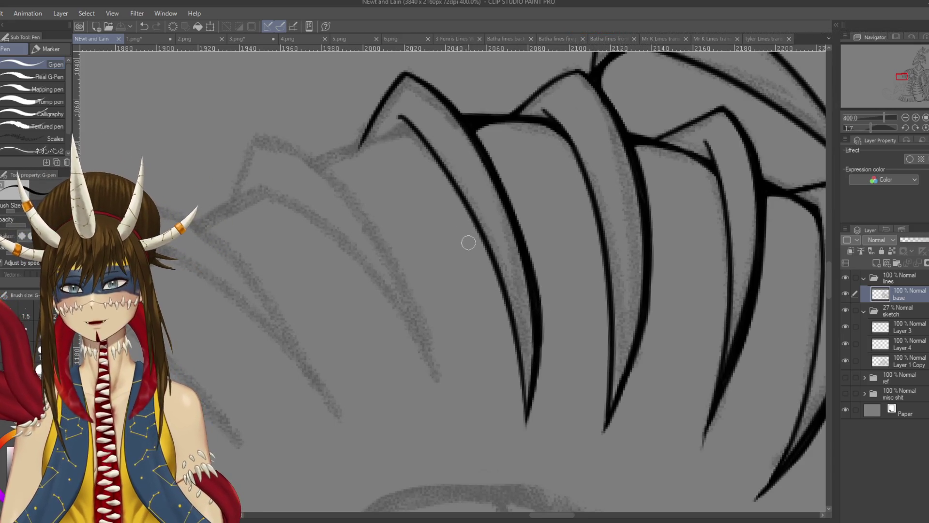
pyautogui.moveTo(412, 205); pyautogui.dragTo(513, 226)
# Rotate the view about 13 degrees, ink a curved claw line, and save.
pyautogui.scroll(-2, 497, 200)
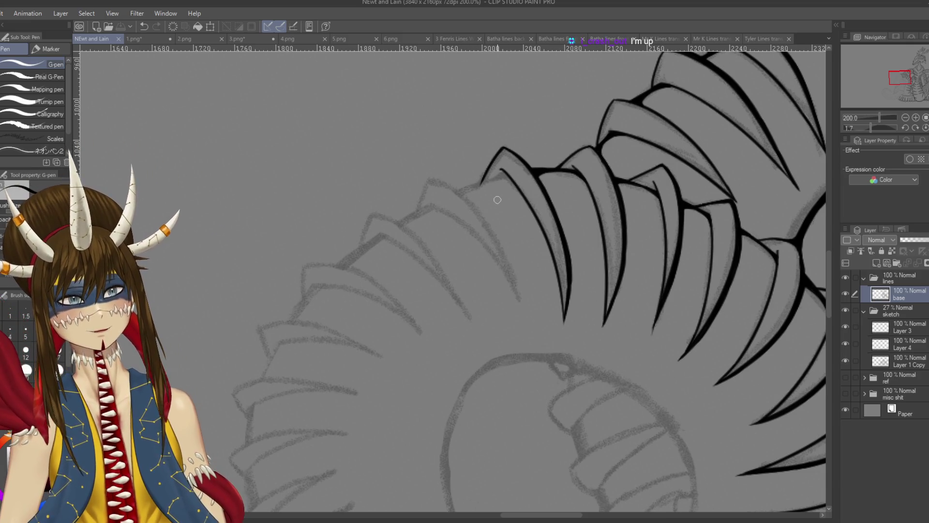
pyautogui.moveTo(502, 169); pyautogui.dragTo(526, 184)
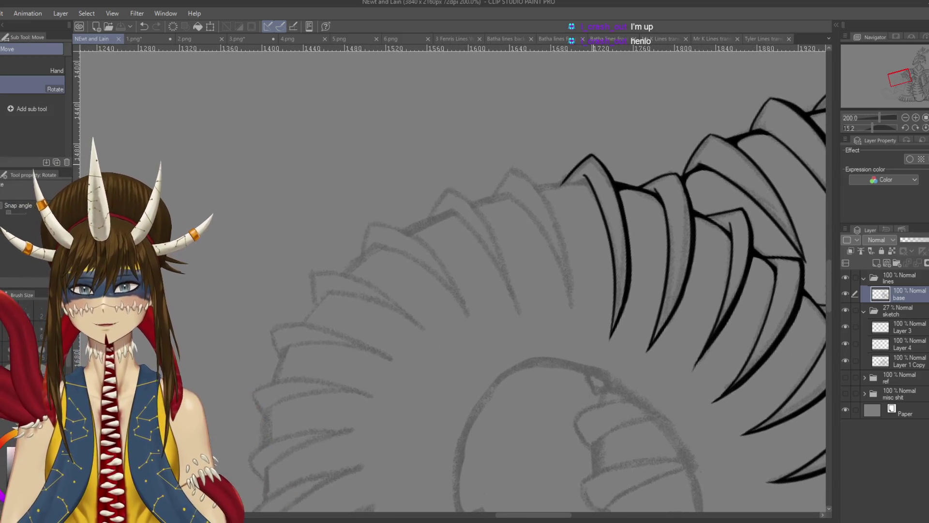
pyautogui.hotkey('ctrl', 'z')
pyautogui.hotkey('ctrl', 'y')
pyautogui.hotkey('ctrl', 'z')
pyautogui.moveTo(513, 166); pyautogui.dragTo(570, 303)
pyautogui.hotkey('ctrl', 'z')
pyautogui.moveTo(514, 166); pyautogui.dragTo(568, 316)
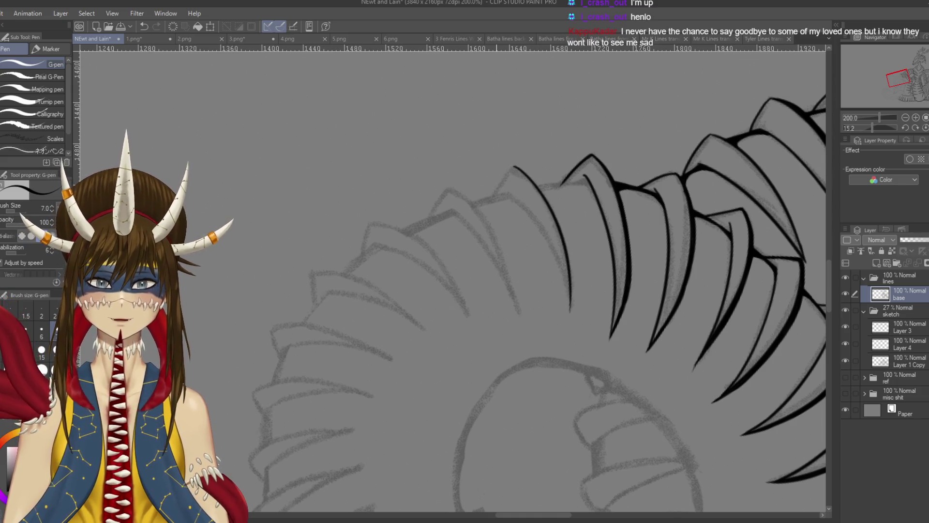
pyautogui.hotkey('ctrl', 's')
# Zoom in on the left claws and ink the left edge of the first peak.
pyautogui.hotkey('ctrl', '+')
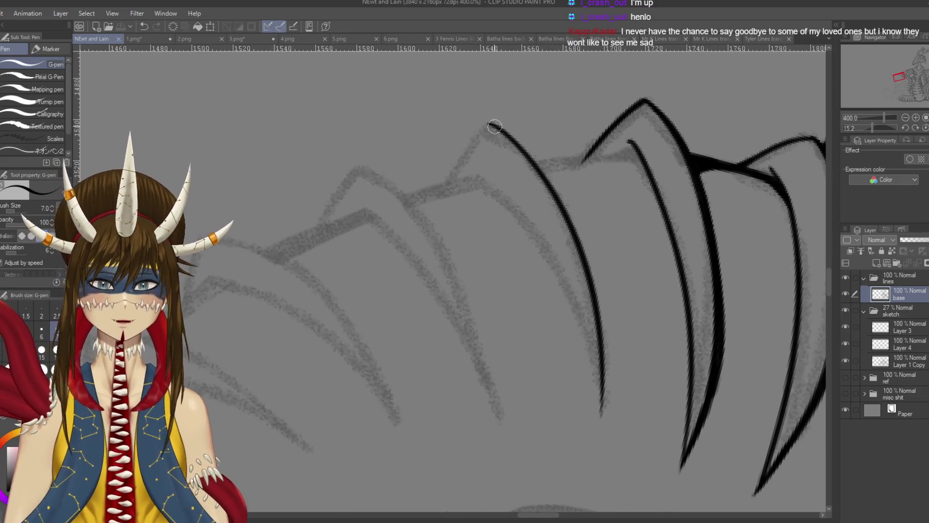
pyautogui.moveTo(489, 122); pyautogui.dragTo(440, 194)
pyautogui.hotkey('ctrl', 'z')
pyautogui.moveTo(486, 121); pyautogui.dragTo(439, 194)
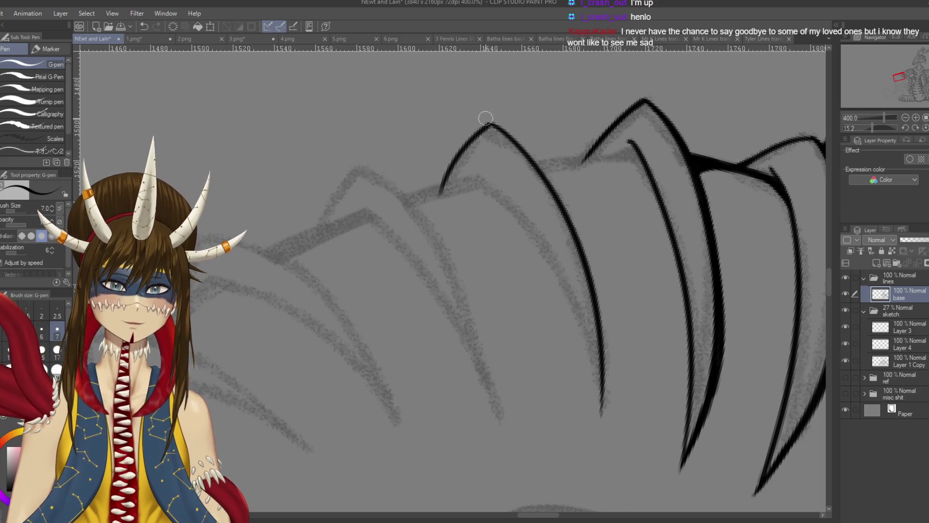
# Ink the first peak's right edge, extending and darkening the line.
pyautogui.moveTo(450, 279); pyautogui.dragTo(427, 265)
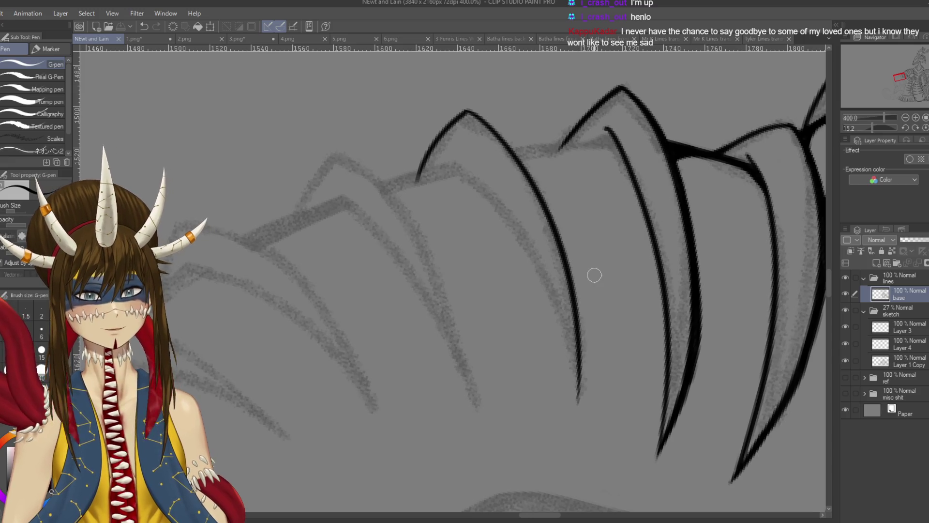
pyautogui.moveTo(498, 141); pyautogui.dragTo(480, 165)
pyautogui.moveTo(447, 132); pyautogui.dragTo(493, 164)
pyautogui.hotkey('ctrl', 'z')
pyautogui.moveTo(447, 132); pyautogui.dragTo(513, 199)
pyautogui.hotkey('ctrl', 'z')
pyautogui.moveTo(449, 133); pyautogui.dragTo(513, 196)
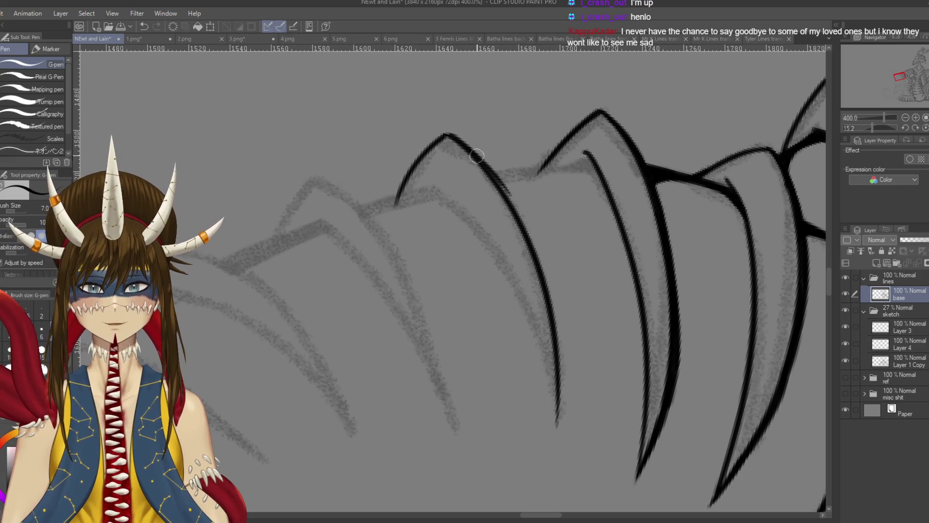
pyautogui.moveTo(470, 150); pyautogui.dragTo(537, 245)
pyautogui.moveTo(474, 157)
pyautogui.mouseDown()
pyautogui.moveTo(506, 191)
pyautogui.moveTo(540, 263)
pyautogui.mouseUp()
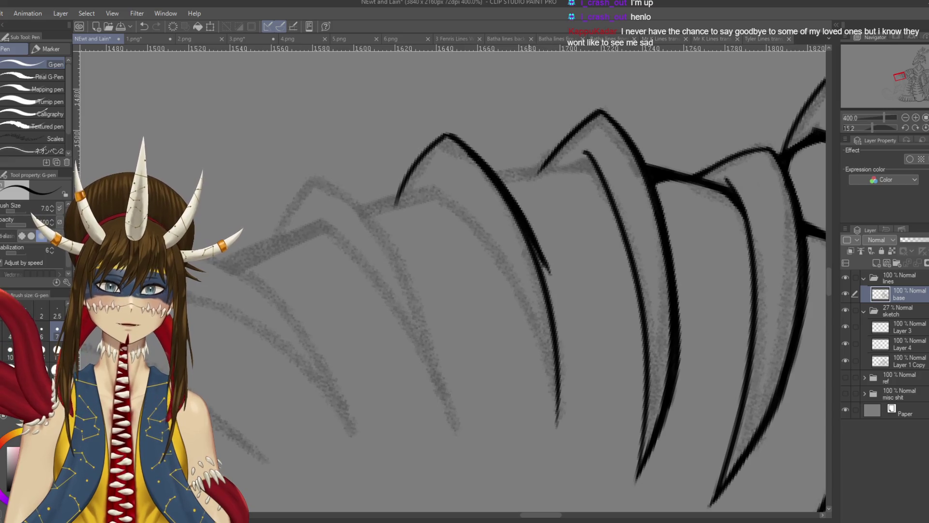
# Retrace the claw edge line downward, redoing the strokes until the extension fits.
pyautogui.moveTo(515, 211); pyautogui.dragTo(551, 295)
pyautogui.moveTo(520, 227)
pyautogui.mouseDown()
pyautogui.moveTo(542, 275)
pyautogui.moveTo(552, 234)
pyautogui.moveTo(573, 319)
pyautogui.mouseUp()
pyautogui.hotkey('ctrl', 'z')
pyautogui.moveTo(552, 215); pyautogui.dragTo(575, 334)
pyautogui.hotkey('ctrl', 'z')
pyautogui.moveTo(555, 217); pyautogui.dragTo(574, 345)
pyautogui.hotkey('ctrl', 'z')
pyautogui.moveTo(549, 208); pyautogui.dragTo(571, 338)
pyautogui.moveTo(564, 282); pyautogui.dragTo(571, 375)
pyautogui.hotkey('ctrl', 'z')
pyautogui.moveTo(556, 242); pyautogui.dragTo(565, 399)
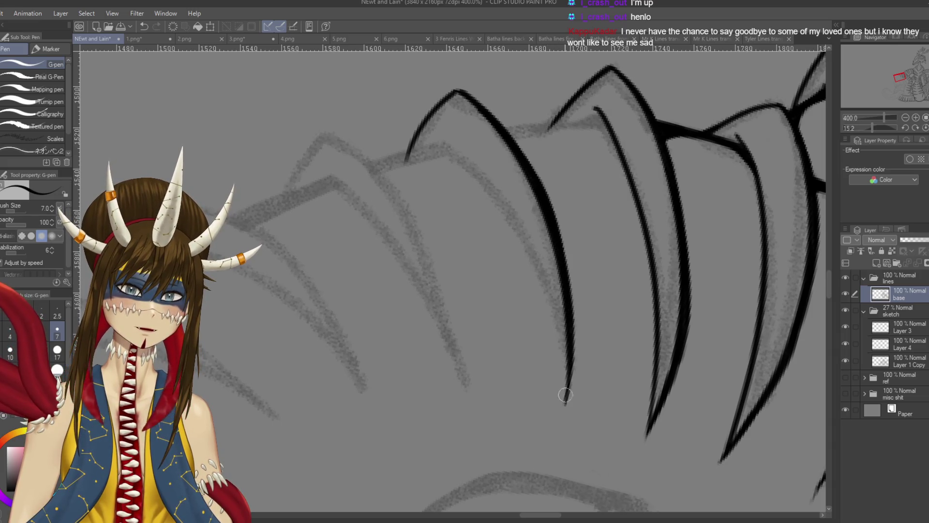
pyautogui.hotkey('ctrl', 'z')
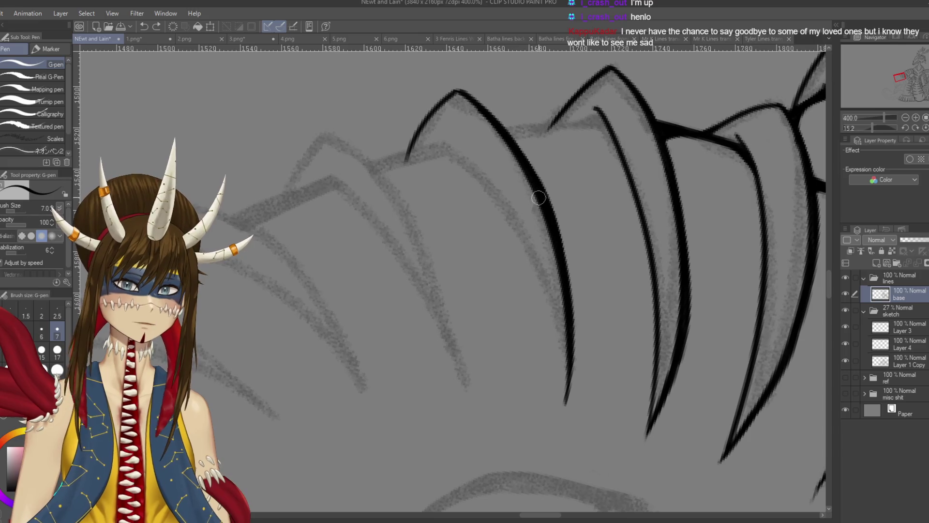
# Redraw the claw edge thicker from the top down toward its tip, and save.
pyautogui.moveTo(467, 97)
pyautogui.mouseDown()
pyautogui.moveTo(533, 163)
pyautogui.moveTo(552, 222)
pyautogui.mouseUp()
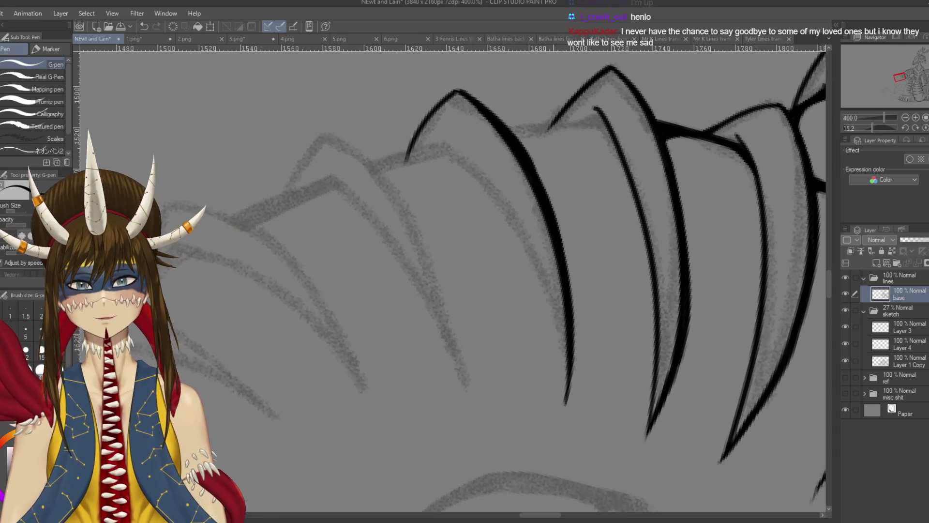
pyautogui.hotkey('ctrl', 'z')
pyautogui.moveTo(487, 113); pyautogui.dragTo(505, 131)
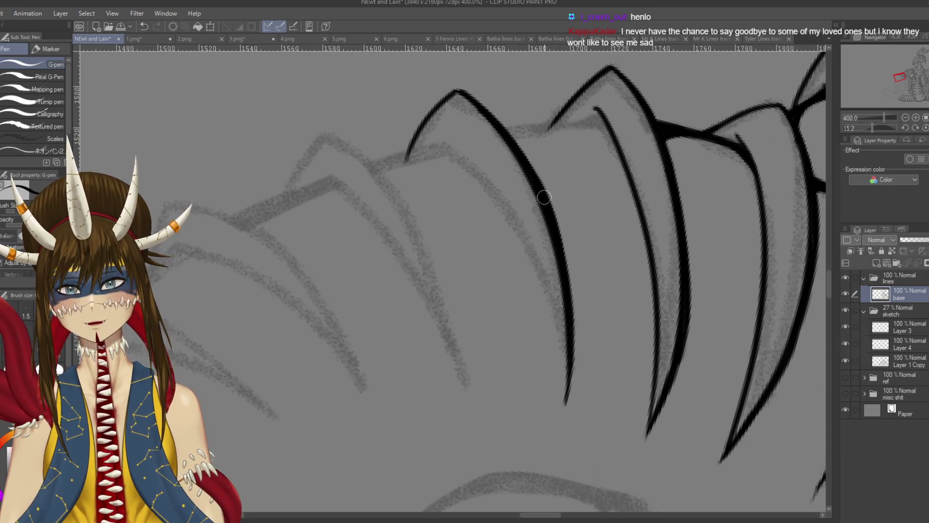
pyautogui.moveTo(477, 99); pyautogui.dragTo(533, 175)
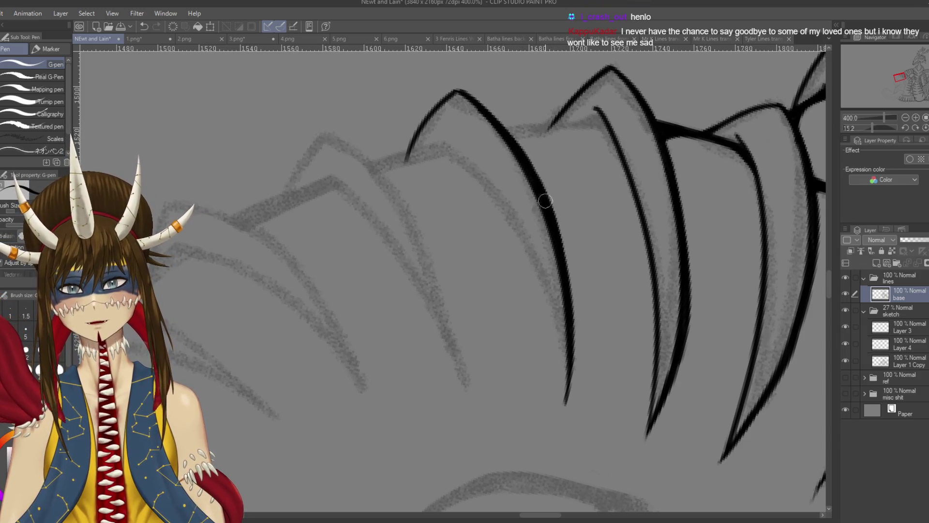
pyautogui.hotkey('ctrl', 's')
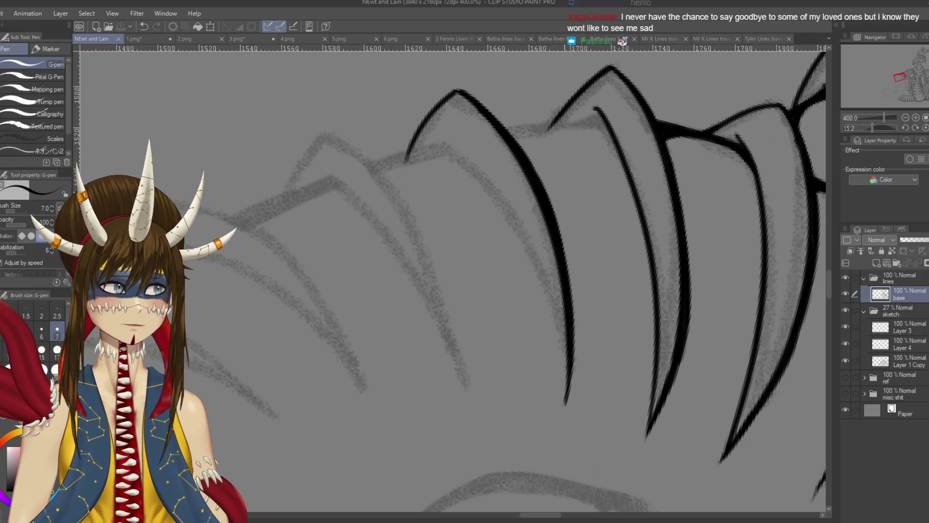
# Ink a long stroke down the next claw's edge, retrying until it fits the sketch.
pyautogui.moveTo(555, 193); pyautogui.dragTo(574, 182)
pyautogui.moveTo(458, 121); pyautogui.dragTo(575, 369)
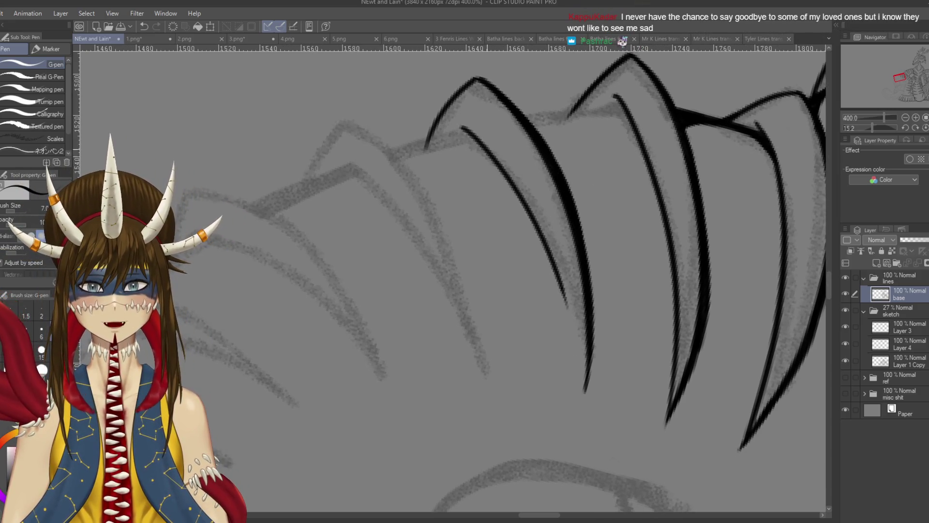
pyautogui.hotkey('ctrl', 'z')
pyautogui.moveTo(455, 118); pyautogui.dragTo(583, 394)
pyautogui.hotkey('ctrl', 'z')
pyautogui.moveTo(456, 120); pyautogui.dragTo(584, 394)
pyautogui.hotkey('ctrl', 'z')
pyautogui.moveTo(456, 125)
pyautogui.mouseDown()
pyautogui.moveTo(493, 156)
pyautogui.moveTo(583, 389)
pyautogui.mouseUp()
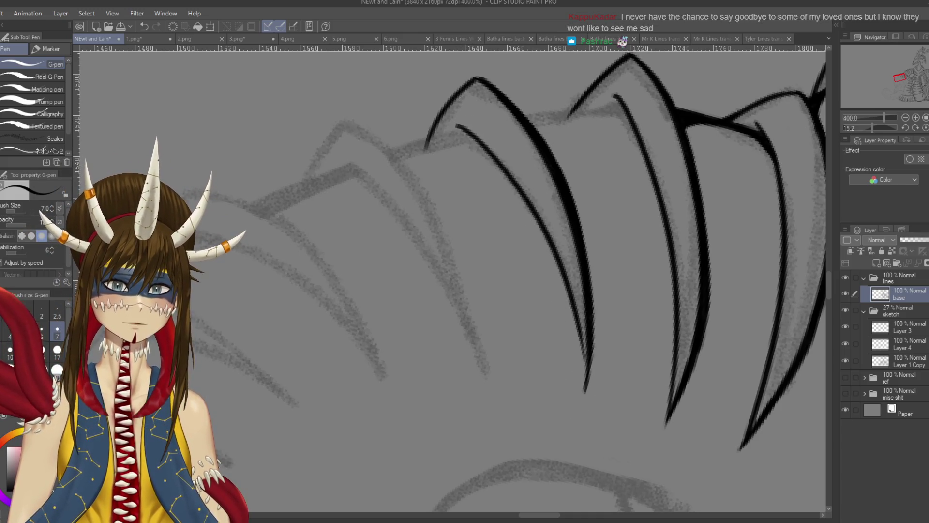
# Rework the claw stroke's tip, then rotate the canvas so the strokes lie nearly horizontal.
pyautogui.moveTo(576, 344); pyautogui.dragTo(567, 288)
pyautogui.hotkey('ctrl', 'z')
pyautogui.moveTo(574, 331)
pyautogui.mouseDown()
pyautogui.moveTo(564, 276)
pyautogui.moveTo(572, 334)
pyautogui.mouseUp()
pyautogui.hotkey('ctrl', 'z')
pyautogui.scroll(3, 605, 270)
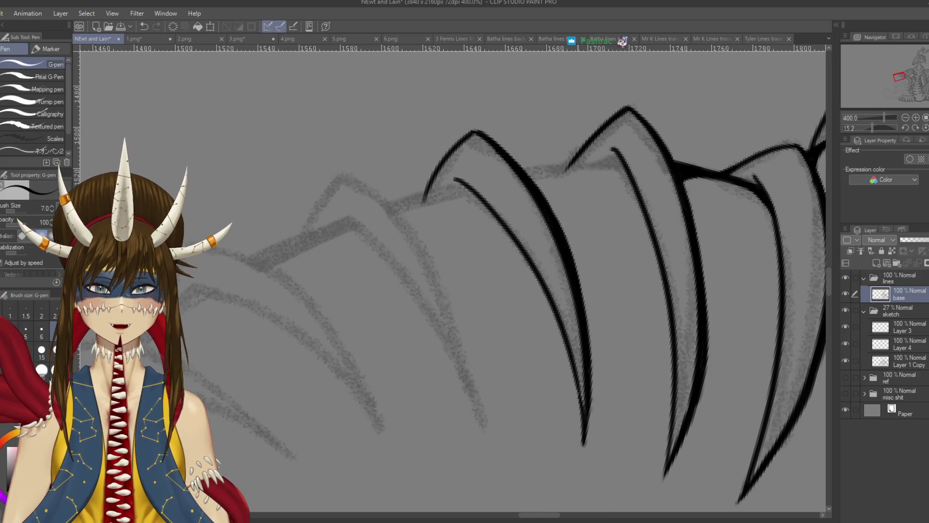
pyautogui.press('r')
pyautogui.moveTo(570, 288)
pyautogui.mouseDown()
pyautogui.moveTo(537, 203)
pyautogui.moveTo(422, 348)
pyautogui.mouseUp()
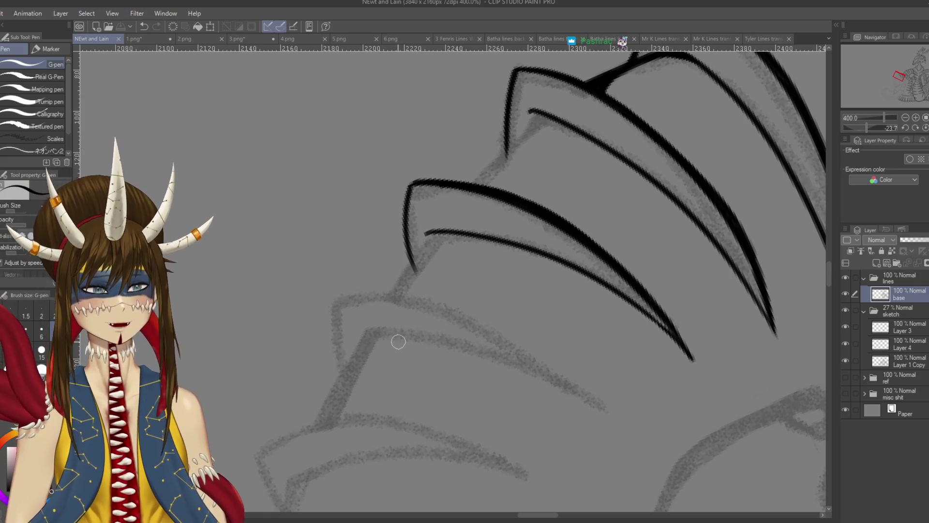
# Ink a connecting line between the two lower spikes.
pyautogui.moveTo(398, 341); pyautogui.dragTo(405, 380)
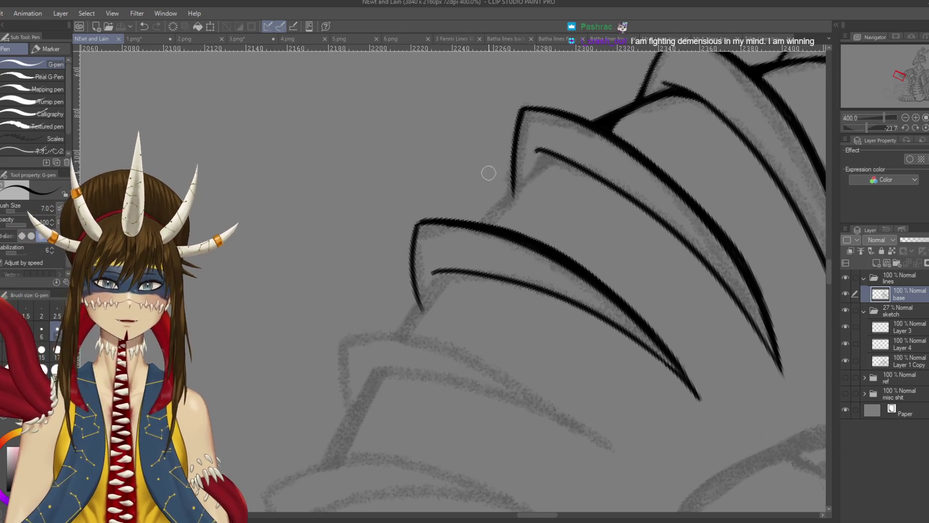
pyautogui.press('r')
pyautogui.press('p')
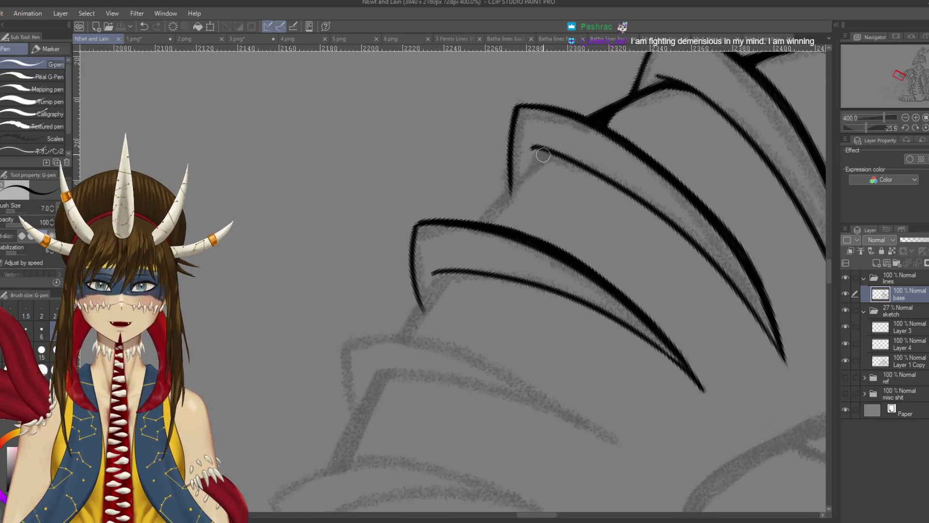
pyautogui.moveTo(544, 154); pyautogui.dragTo(484, 222)
pyautogui.hotkey('ctrl', 'z')
pyautogui.moveTo(549, 153); pyautogui.dragTo(486, 224)
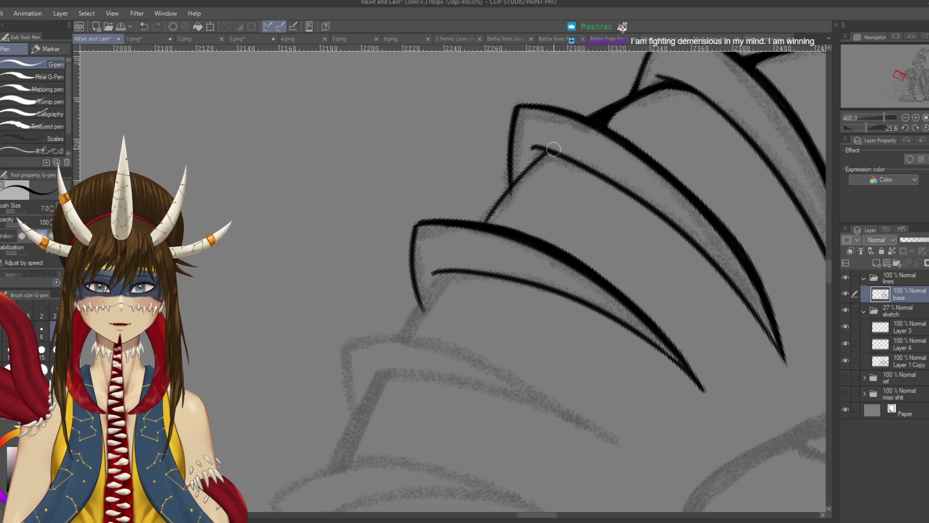
# Darken the spike joint, redraw the connecting segment, save, and touch up the lower spike's corner.
pyautogui.moveTo(556, 152)
pyautogui.mouseDown()
pyautogui.moveTo(514, 181)
pyautogui.moveTo(550, 155)
pyautogui.moveTo(481, 231)
pyautogui.mouseUp()
pyautogui.hotkey('ctrl', 'z')
pyautogui.moveTo(498, 200); pyautogui.dragTo(478, 232)
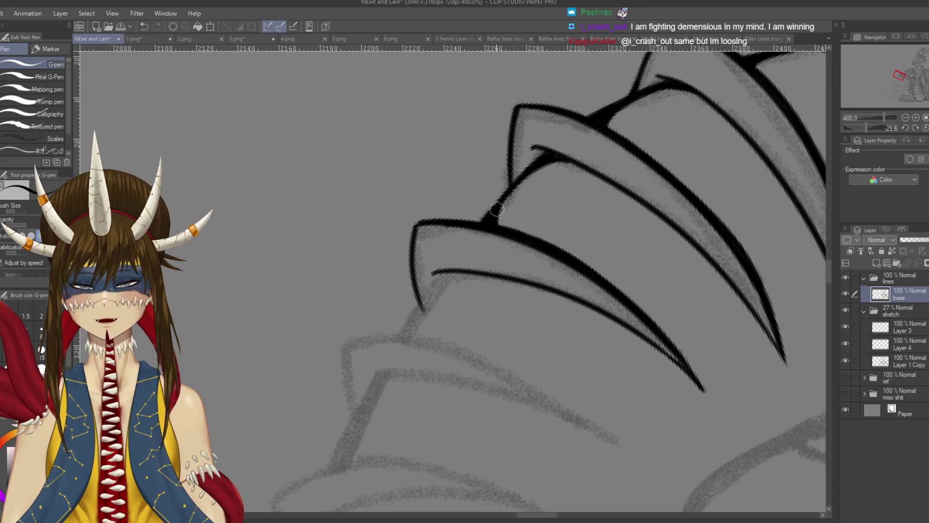
pyautogui.moveTo(522, 178)
pyautogui.mouseDown()
pyautogui.moveTo(497, 220)
pyautogui.moveTo(511, 232)
pyautogui.mouseUp()
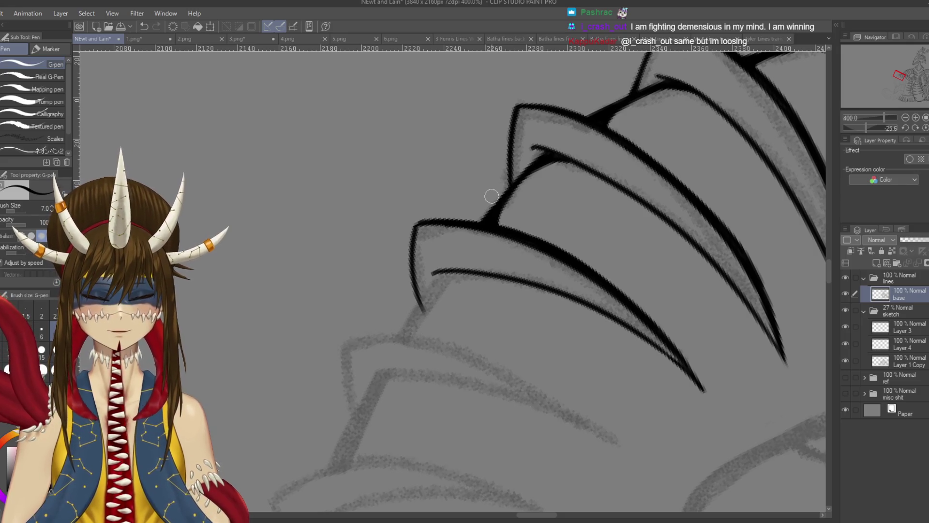
pyautogui.hotkey('ctrl', 's')
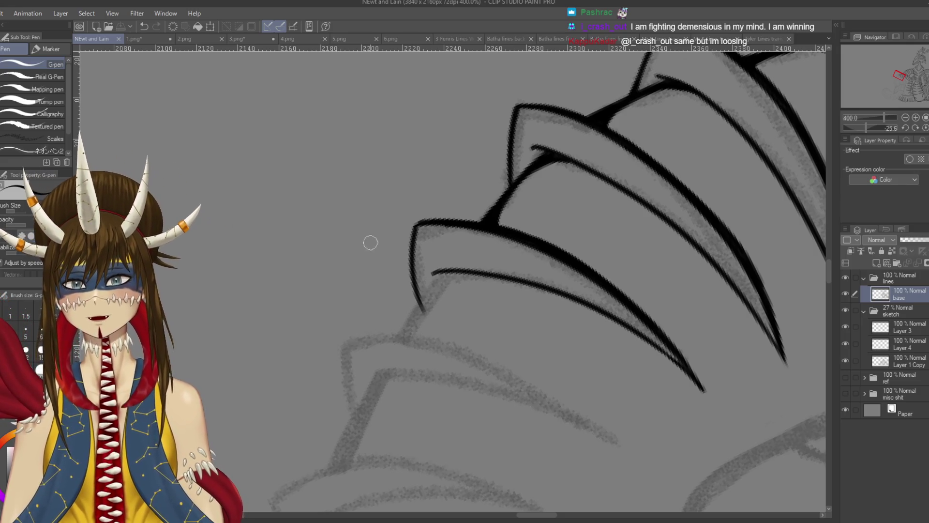
pyautogui.moveTo(418, 223); pyautogui.dragTo(414, 232)
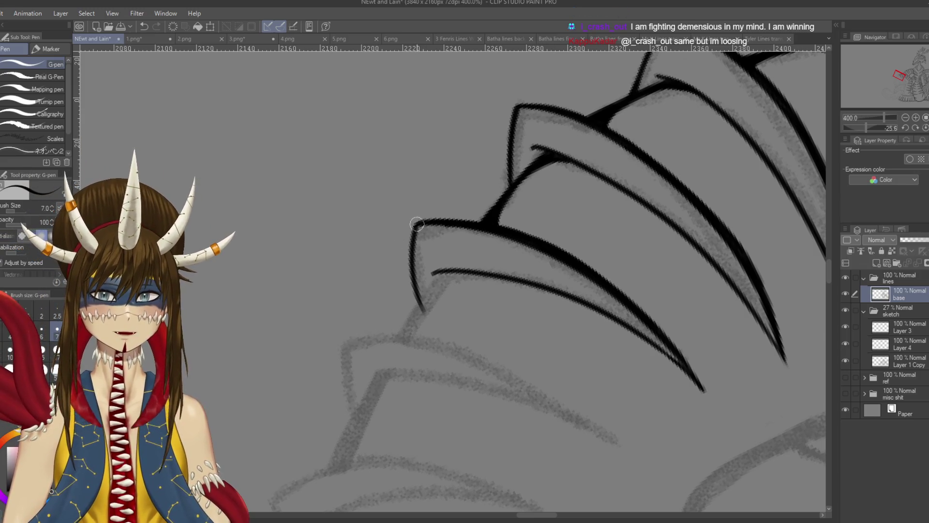
# Bring the uninked upper claws into view, discard a trial ink stroke, and save.
pyautogui.moveTo(533, 290)
pyautogui.mouseDown()
pyautogui.moveTo(484, 218)
pyautogui.moveTo(436, 194)
pyautogui.mouseUp()
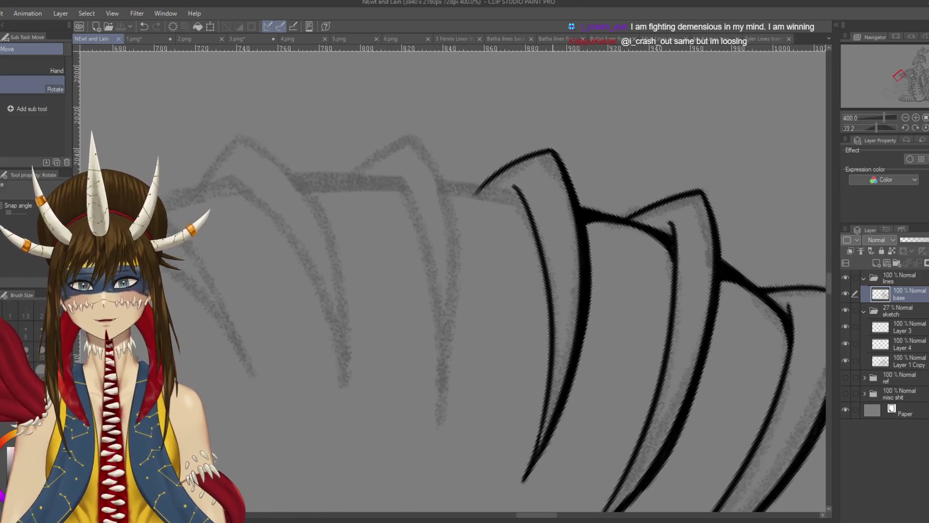
pyautogui.moveTo(484, 266); pyautogui.dragTo(520, 274)
pyautogui.moveTo(443, 138)
pyautogui.mouseDown()
pyautogui.moveTo(460, 160)
pyautogui.moveTo(484, 435)
pyautogui.mouseUp()
pyautogui.hotkey('ctrl', 'z')
pyautogui.hotkey('ctrl', '-')
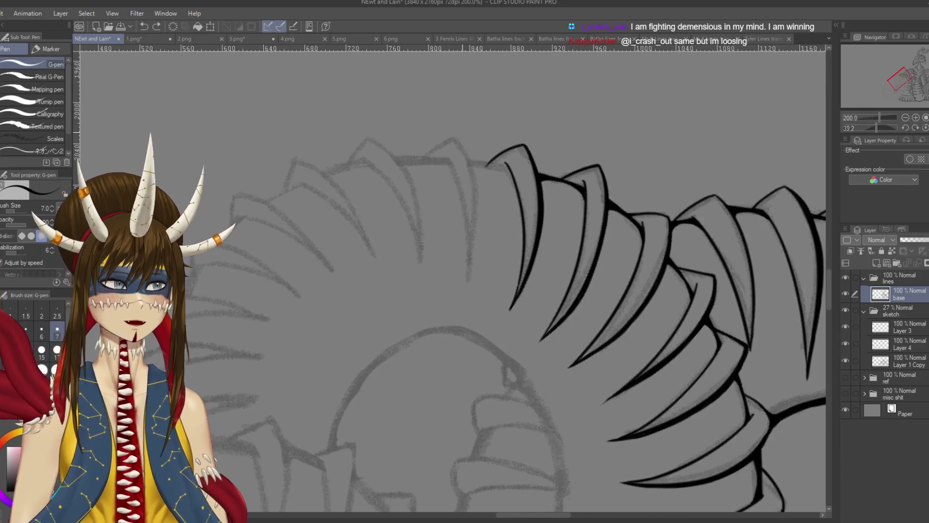
pyautogui.moveTo(484, 218); pyautogui.dragTo(447, 264)
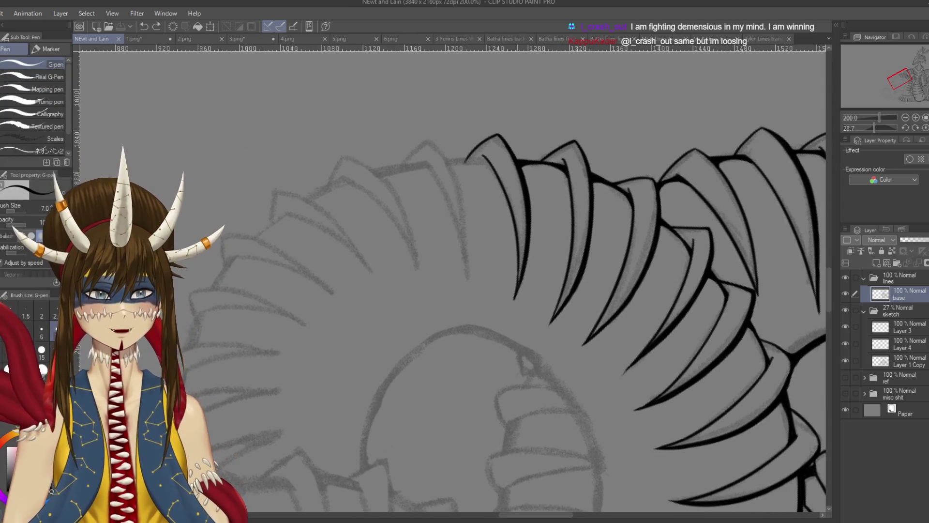
pyautogui.moveTo(516, 294); pyautogui.dragTo(493, 333)
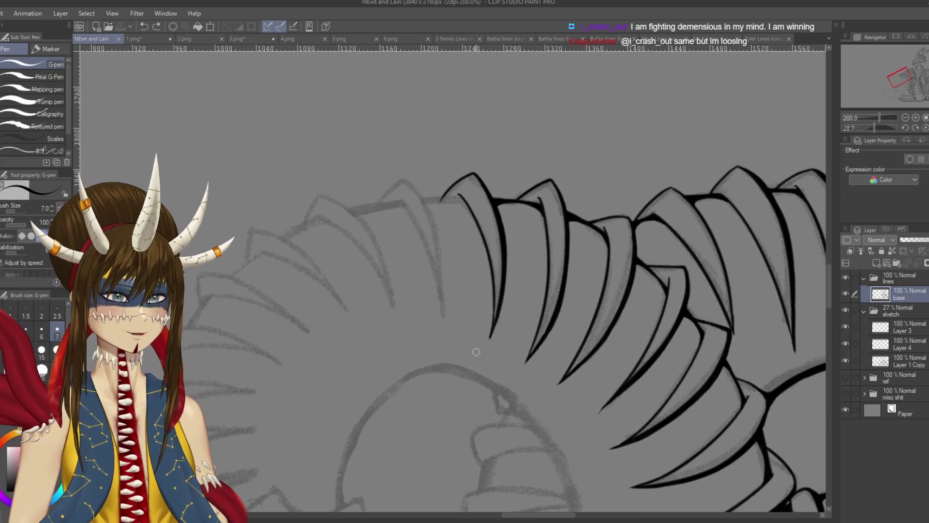
pyautogui.moveTo(455, 209)
pyautogui.mouseDown()
pyautogui.moveTo(482, 194)
pyautogui.moveTo(509, 313)
pyautogui.mouseUp()
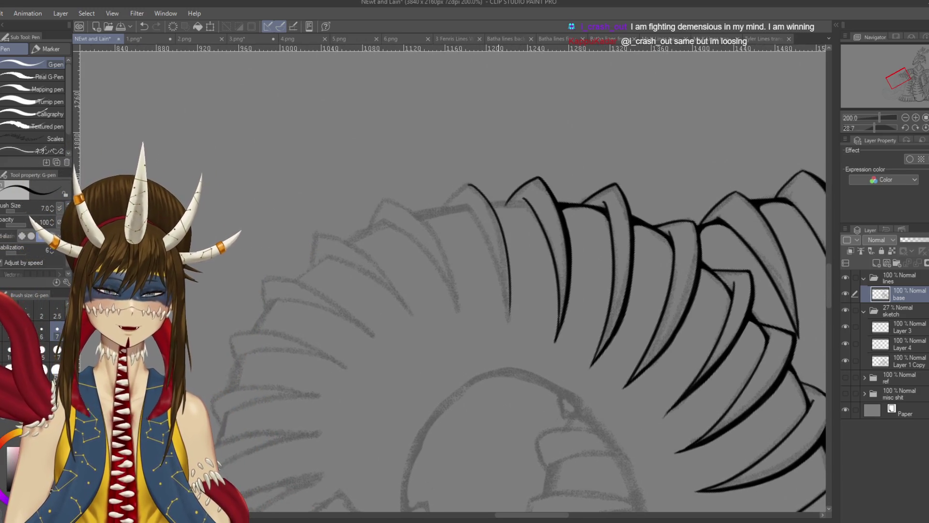
pyautogui.hotkey('ctrl', 's')
pyautogui.scroll(3, 501, 213)
# Ink the next claw's edge and its long outer curve from peak downward.
pyautogui.press('r')
pyautogui.moveTo(498, 201); pyautogui.dragTo(520, 213)
pyautogui.press('p')
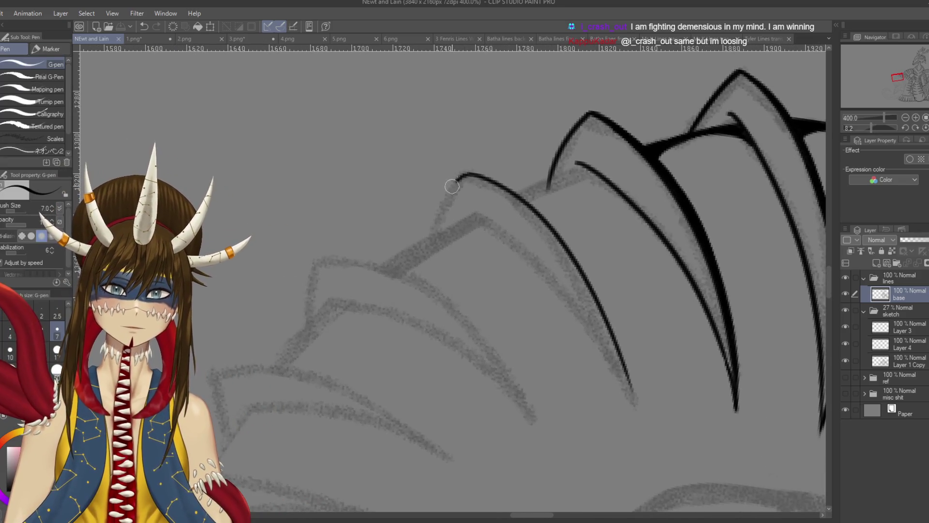
pyautogui.moveTo(465, 173); pyautogui.dragTo(430, 237)
pyautogui.moveTo(629, 392)
pyautogui.mouseDown()
pyautogui.moveTo(575, 342)
pyautogui.moveTo(584, 352)
pyautogui.mouseUp()
pyautogui.press('r')
pyautogui.moveTo(555, 240); pyautogui.dragTo(525, 166)
pyautogui.press('p')
pyautogui.moveTo(512, 130)
pyautogui.mouseDown()
pyautogui.moveTo(549, 194)
pyautogui.moveTo(556, 268)
pyautogui.mouseUp()
# Redraw the inner line beside the claw curve, longer, and save.
pyautogui.hotkey('ctrl', 'z')
pyautogui.moveTo(549, 203); pyautogui.dragTo(552, 307)
pyautogui.moveTo(548, 200); pyautogui.dragTo(554, 295)
pyautogui.moveTo(548, 218); pyautogui.dragTo(474, 194)
pyautogui.hotkey('ctrl', 's')
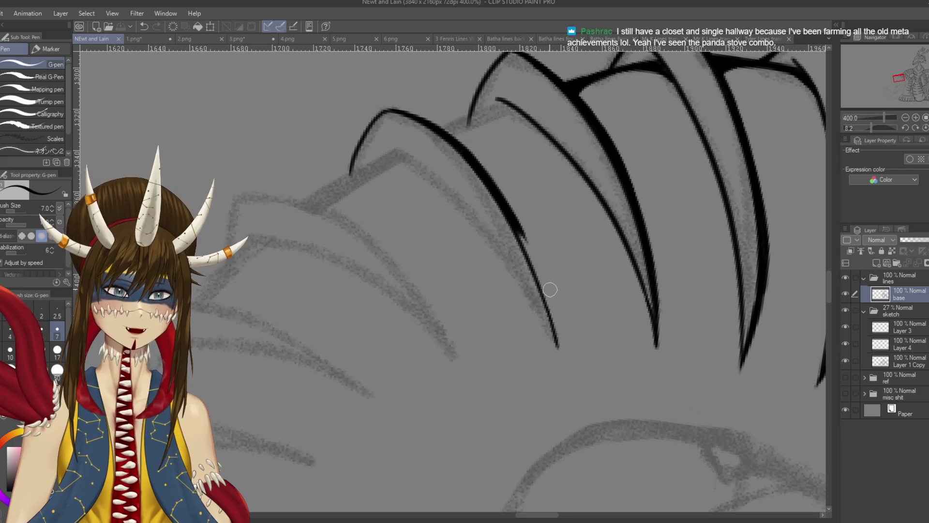
# Draw an L-shaped stroke in the empty area above the claws.
pyautogui.scroll(3, 410, 89)
pyautogui.moveTo(411, 71)
pyautogui.mouseDown()
pyautogui.moveTo(484, 184)
pyautogui.moveTo(360, 111)
pyautogui.mouseUp()
pyautogui.hotkey('ctrl', 'z')
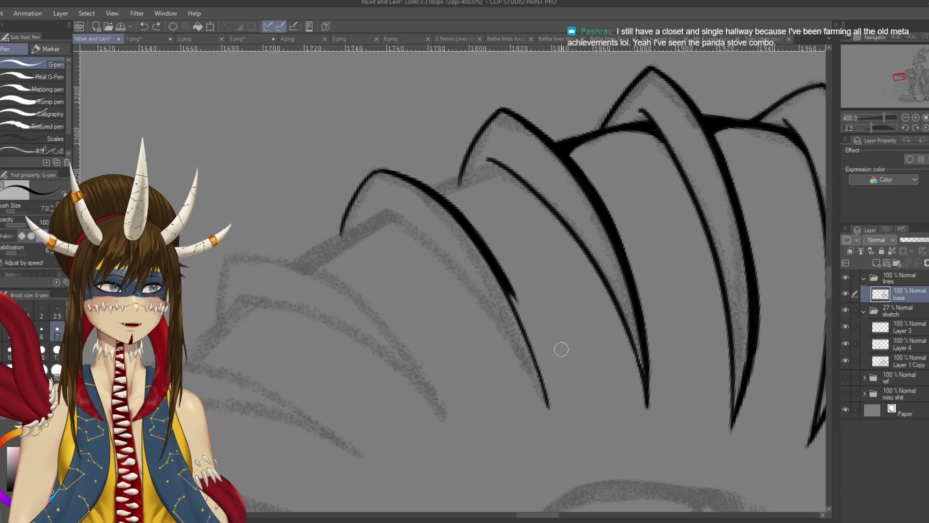
pyautogui.scroll(3, 474, 135)
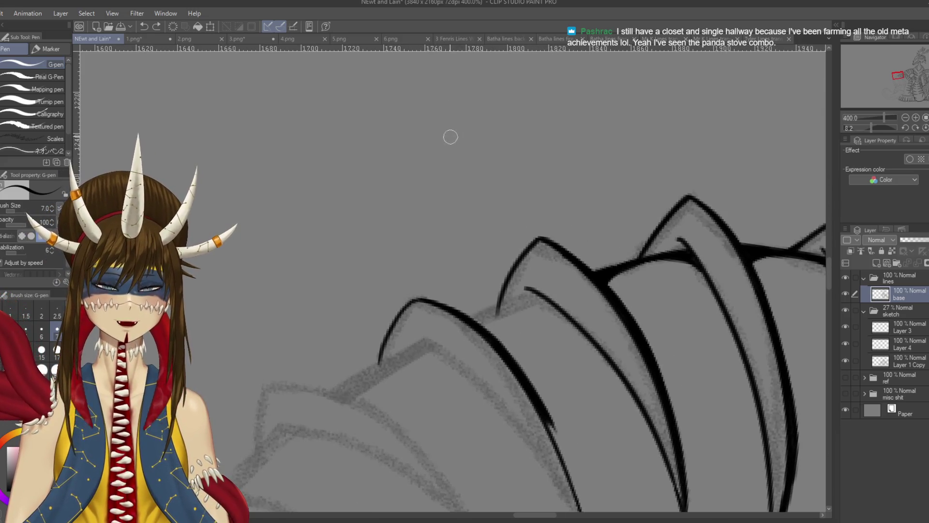
pyautogui.moveTo(448, 154)
pyautogui.mouseDown()
pyautogui.moveTo(450, 172)
pyautogui.moveTo(523, 183)
pyautogui.mouseUp()
# Sketch a rough box doodle with loops, a hook and a short vertical stroke above the claws.
pyautogui.moveTo(443, 140)
pyautogui.mouseDown()
pyautogui.moveTo(485, 129)
pyautogui.moveTo(520, 181)
pyautogui.mouseUp()
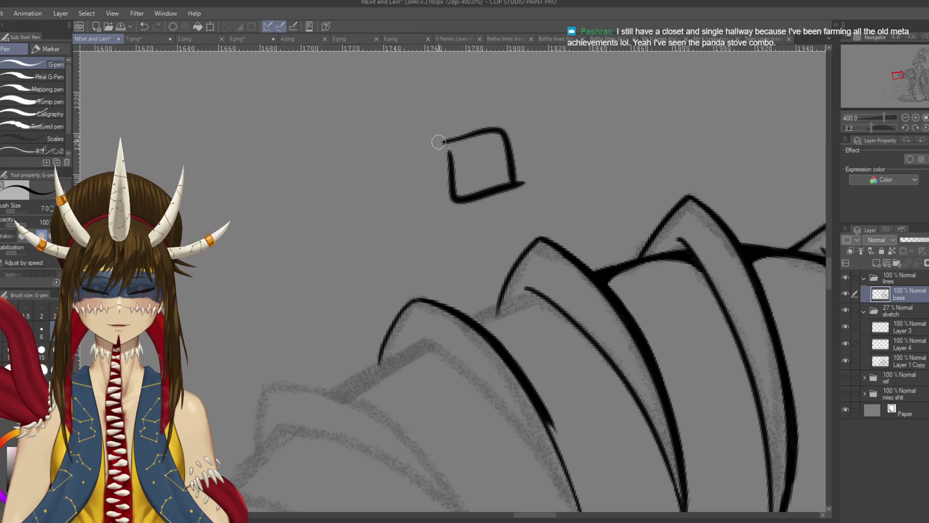
pyautogui.hotkey('ctrl', 'z')
pyautogui.hotkey('ctrl', 'z')
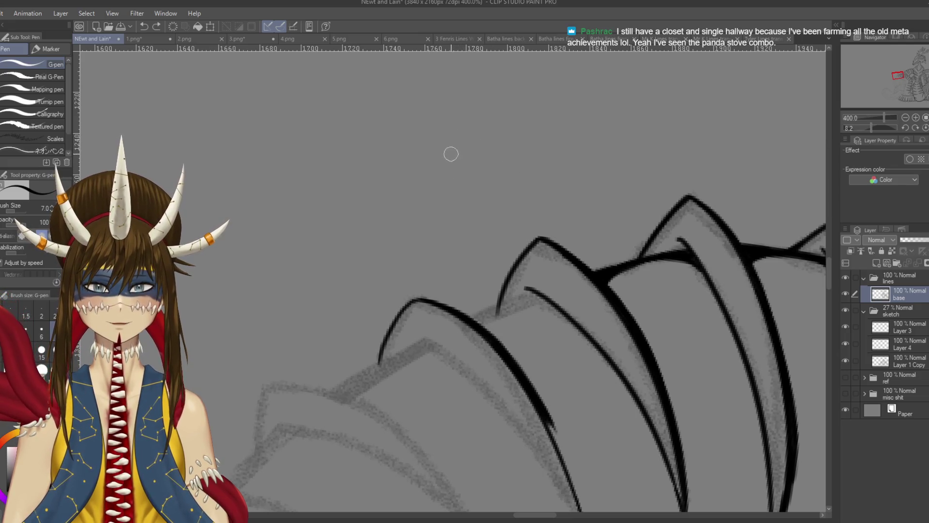
pyautogui.moveTo(451, 197)
pyautogui.mouseDown()
pyautogui.moveTo(450, 101)
pyautogui.moveTo(482, 90)
pyautogui.moveTo(565, 150)
pyautogui.moveTo(512, 137)
pyautogui.moveTo(538, 175)
pyautogui.mouseUp()
pyautogui.scroll(2, 492, 188)
pyautogui.moveTo(457, 180)
pyautogui.mouseDown()
pyautogui.moveTo(438, 165)
pyautogui.moveTo(453, 213)
pyautogui.mouseUp()
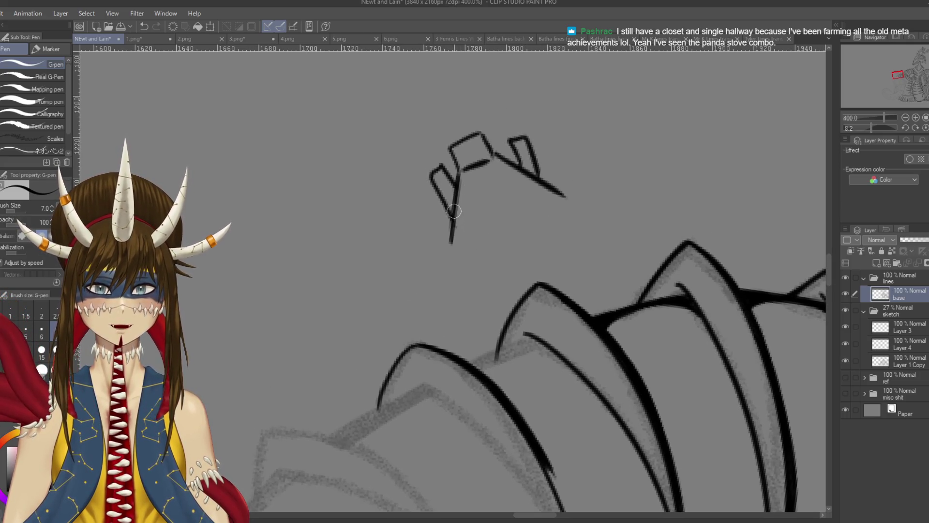
pyautogui.moveTo(488, 98)
pyautogui.mouseDown()
pyautogui.moveTo(405, 155)
pyautogui.moveTo(486, 94)
pyautogui.mouseUp()
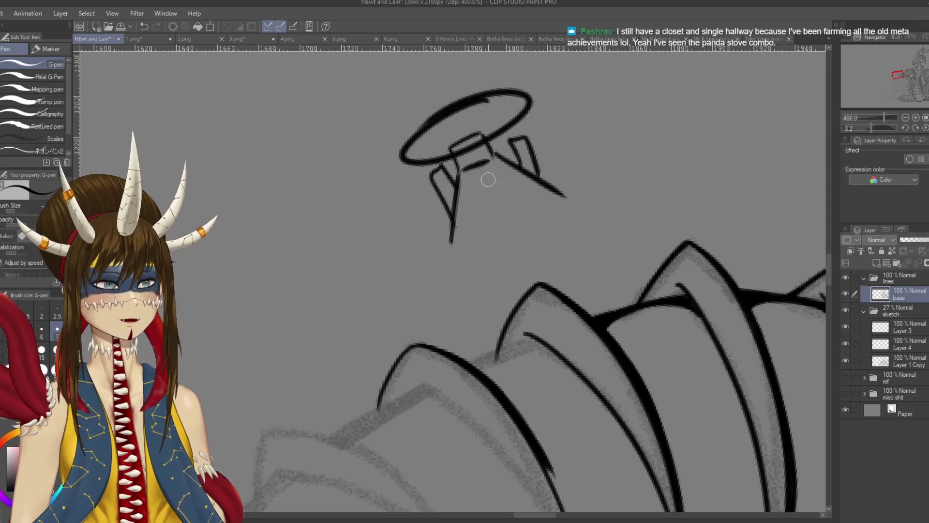
pyautogui.hotkey('ctrl', 'z')
pyautogui.moveTo(486, 165)
pyautogui.mouseDown()
pyautogui.moveTo(500, 154)
pyautogui.moveTo(559, 168)
pyautogui.mouseUp()
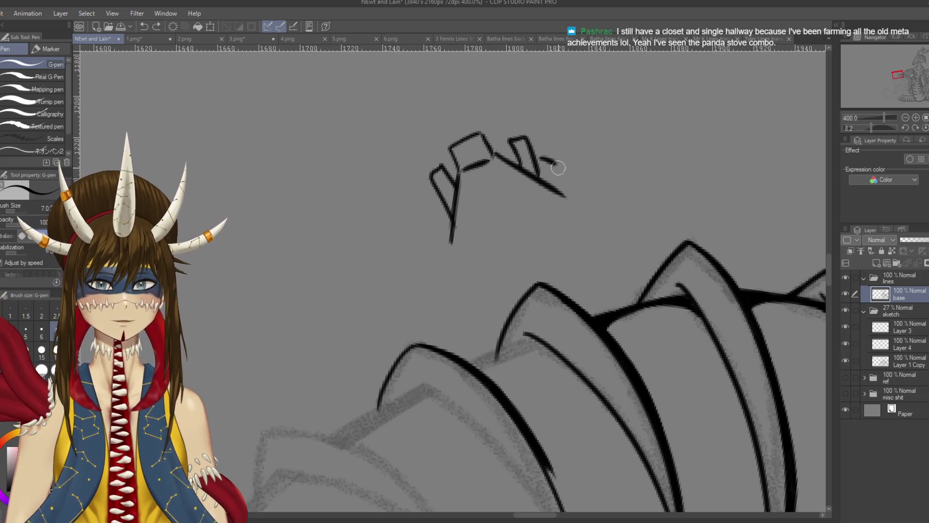
pyautogui.moveTo(437, 203); pyautogui.dragTo(434, 232)
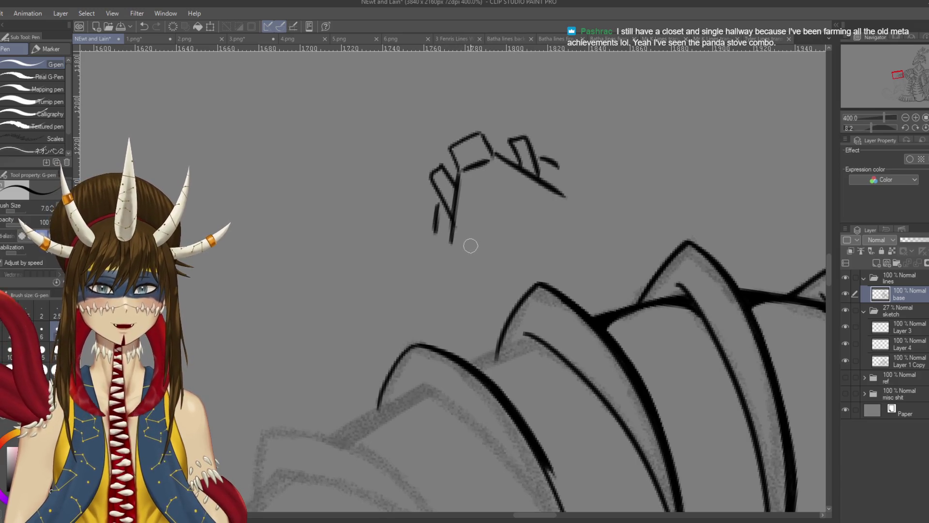
# Undo the small top-shape strokes and erase the leftovers with the Hard eraser.
pyautogui.moveTo(479, 180); pyautogui.dragTo(482, 218)
pyautogui.moveTo(479, 171)
pyautogui.mouseDown()
pyautogui.moveTo(516, 196)
pyautogui.moveTo(491, 222)
pyautogui.mouseUp()
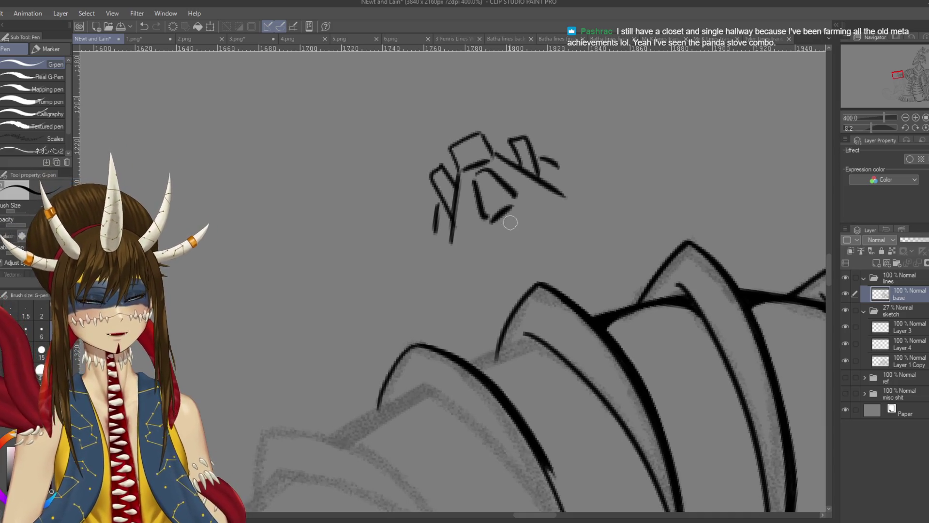
pyautogui.hotkey('ctrl', 'z')
pyautogui.hotkey('ctrl', 'z')
pyautogui.hotkey('ctrl', 'z')
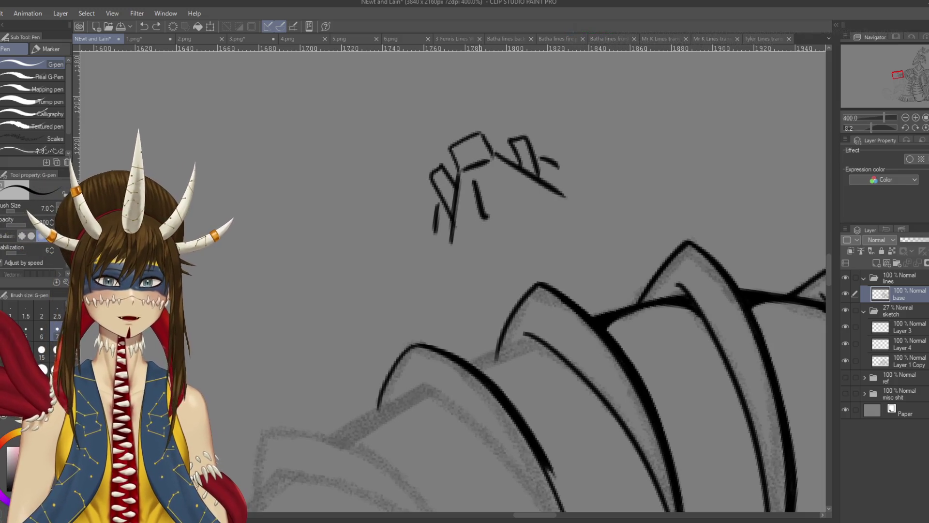
pyautogui.moveTo(510, 114)
pyautogui.mouseDown()
pyautogui.moveTo(493, 130)
pyautogui.moveTo(498, 124)
pyautogui.moveTo(528, 140)
pyautogui.moveTo(457, 174)
pyautogui.mouseUp()
pyautogui.moveTo(476, 127)
pyautogui.mouseDown()
pyautogui.moveTo(445, 170)
pyautogui.moveTo(526, 135)
pyautogui.moveTo(521, 162)
pyautogui.mouseUp()
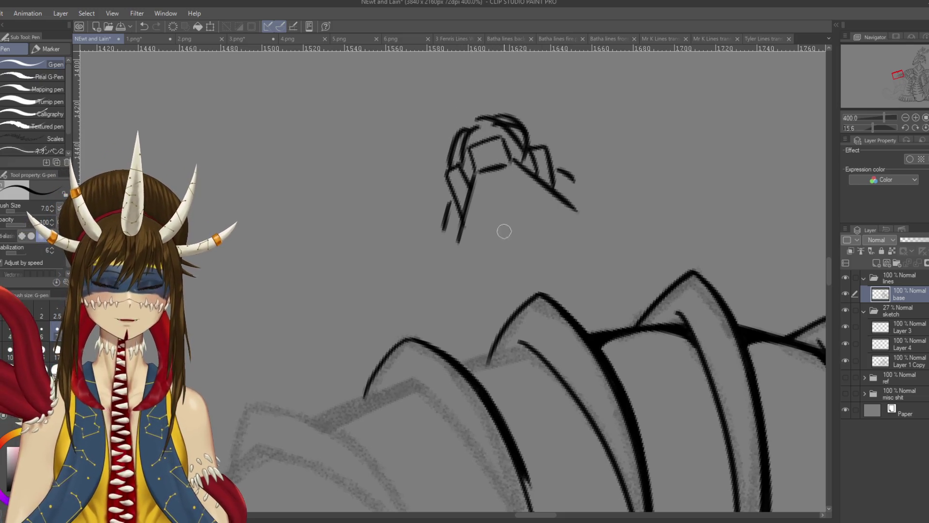
pyautogui.hotkey('ctrl', 'z')
pyautogui.hotkey('ctrl', 'z')
pyautogui.hotkey('ctrl', 'z')
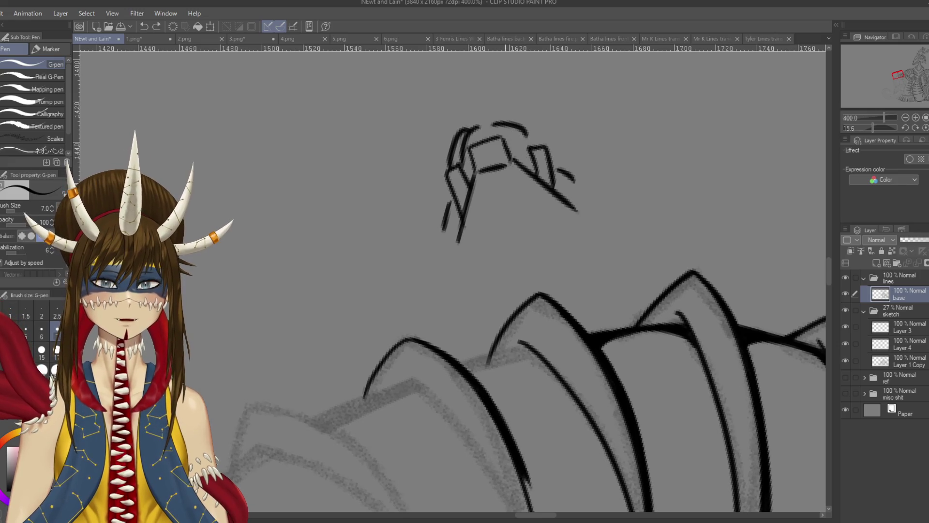
pyautogui.press('e')
pyautogui.moveTo(444, 193)
pyautogui.mouseDown()
pyautogui.moveTo(454, 145)
pyautogui.moveTo(458, 230)
pyautogui.moveTo(495, 172)
pyautogui.moveTo(514, 164)
pyautogui.moveTo(581, 205)
pyautogui.moveTo(600, 179)
pyautogui.mouseUp()
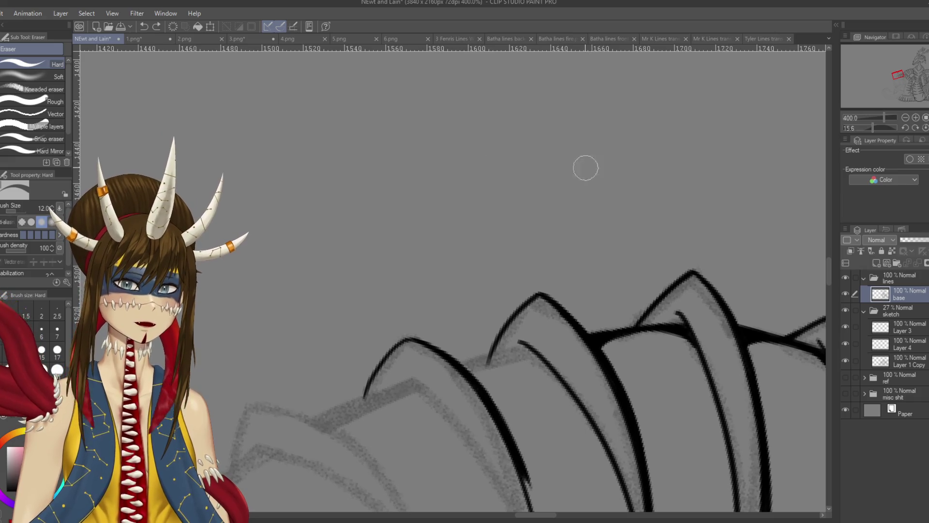
# Save, then draw the inner edge line along the spine with the G-pen, retrying it.
pyautogui.press('p')
pyautogui.hotkey('ctrl', 's')
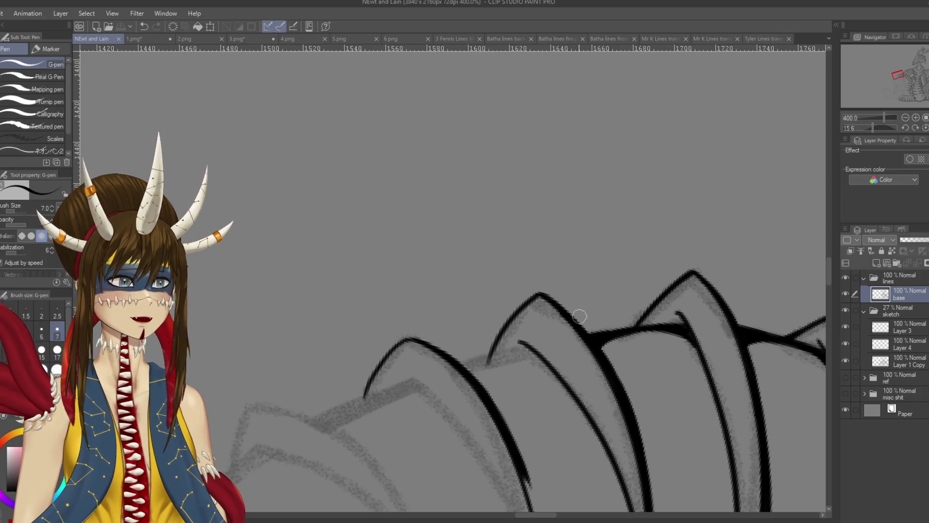
pyautogui.scroll(-5, 533, 241)
pyautogui.moveTo(521, 223); pyautogui.dragTo(541, 293)
pyautogui.hotkey('ctrl', 'z')
pyautogui.moveTo(520, 220); pyautogui.dragTo(547, 304)
pyautogui.hotkey('ctrl', 'z')
pyautogui.hotkey('ctrl', 'z')
pyautogui.moveTo(518, 222); pyautogui.dragTo(547, 305)
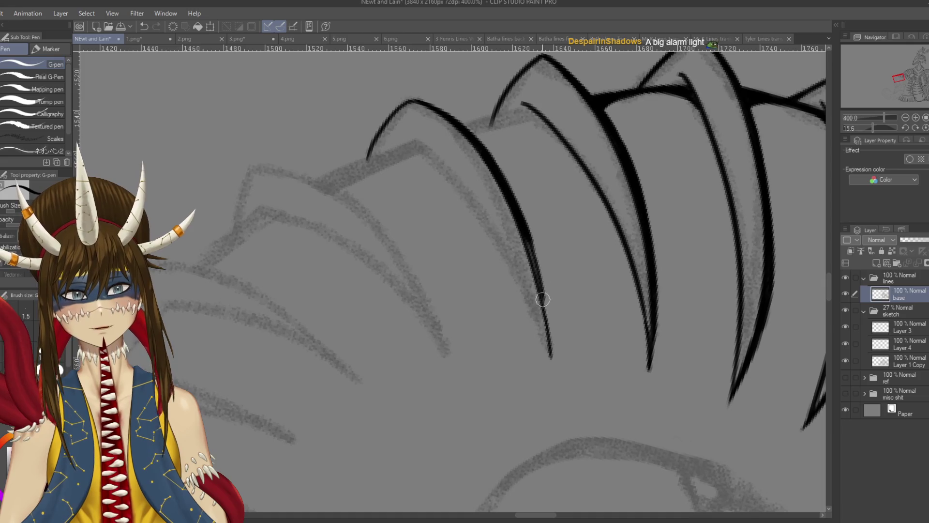
# Redraw the spine's inner line so it meets the line above.
pyautogui.hotkey('ctrl', 'z')
pyautogui.moveTo(520, 225); pyautogui.dragTo(548, 298)
pyautogui.hotkey('ctrl', 'z')
pyautogui.moveTo(518, 230); pyautogui.dragTo(551, 356)
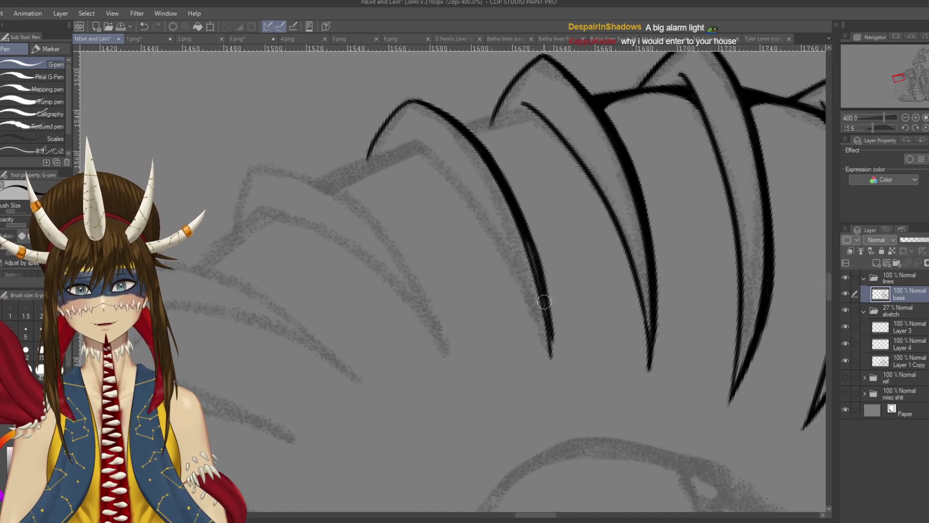
pyautogui.hotkey('ctrl', 'z')
pyautogui.moveTo(517, 228)
pyautogui.mouseDown()
pyautogui.moveTo(552, 358)
pyautogui.moveTo(549, 341)
pyautogui.mouseUp()
pyautogui.hotkey('ctrl', 'z')
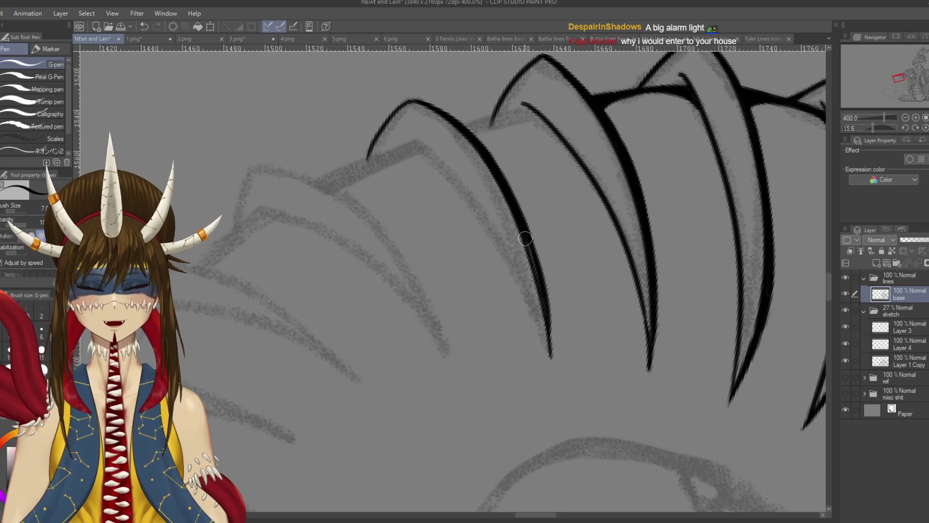
pyautogui.moveTo(525, 239); pyautogui.dragTo(549, 319)
pyautogui.moveTo(523, 236); pyautogui.dragTo(552, 380)
pyautogui.hotkey('ctrl', 'z')
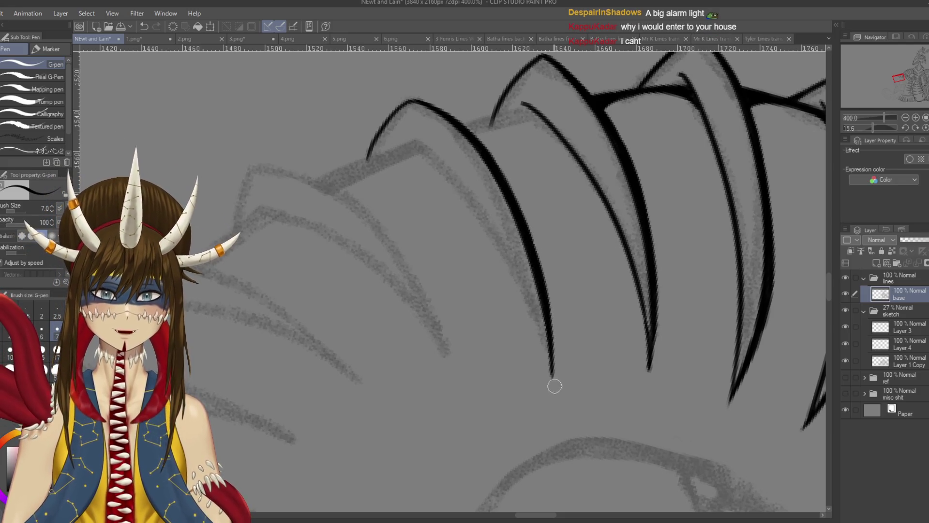
# Thicken the joint where the front lower spike meets the one behind, and save.
pyautogui.moveTo(515, 215)
pyautogui.mouseDown()
pyautogui.moveTo(347, 239)
pyautogui.moveTo(456, 192)
pyautogui.moveTo(425, 233)
pyautogui.mouseUp()
pyautogui.hotkey('ctrl', 'z')
pyautogui.hotkey('ctrl', 'y')
pyautogui.moveTo(435, 225)
pyautogui.mouseDown()
pyautogui.moveTo(492, 183)
pyautogui.moveTo(440, 233)
pyautogui.mouseUp()
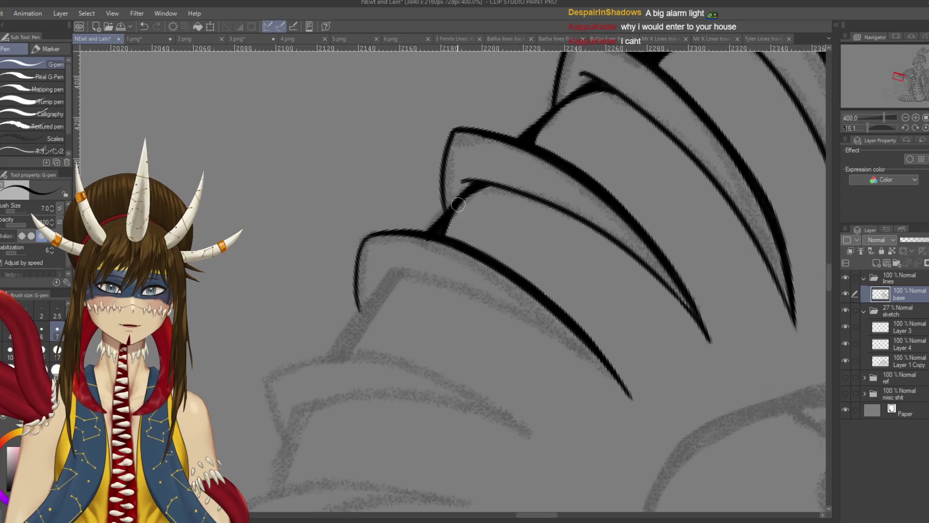
pyautogui.hotkey('ctrl', 's')
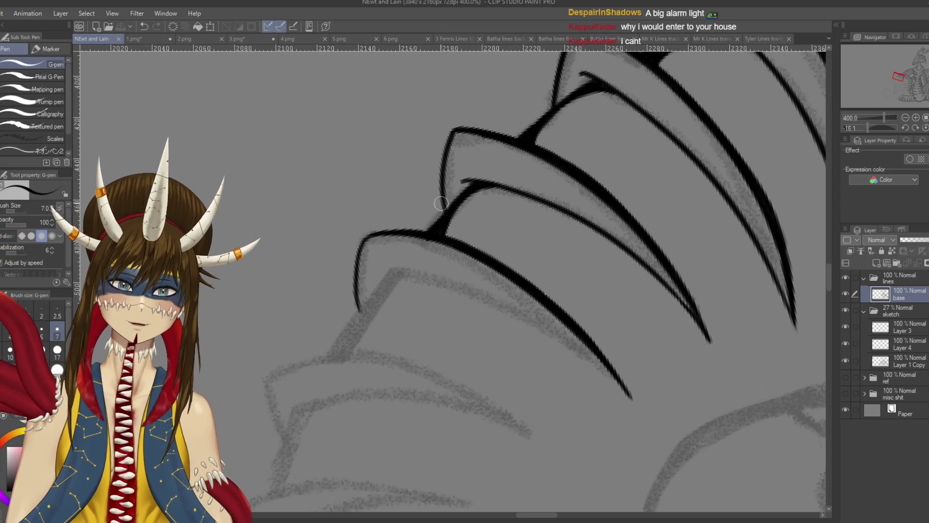
pyautogui.moveTo(586, 87); pyautogui.dragTo(579, 96)
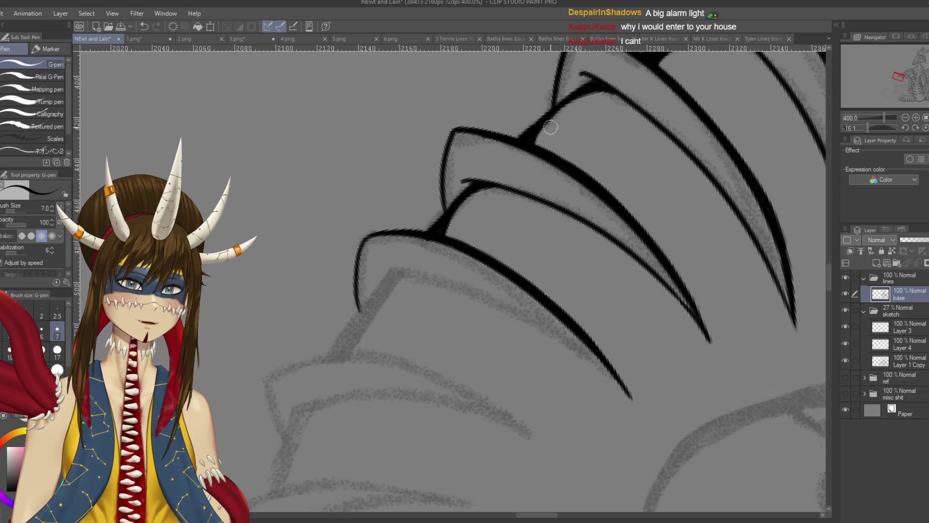
pyautogui.hotkey('ctrl', 's')
pyautogui.moveTo(449, 271)
pyautogui.mouseDown()
pyautogui.moveTo(465, 251)
pyautogui.moveTo(488, 310)
pyautogui.mouseUp()
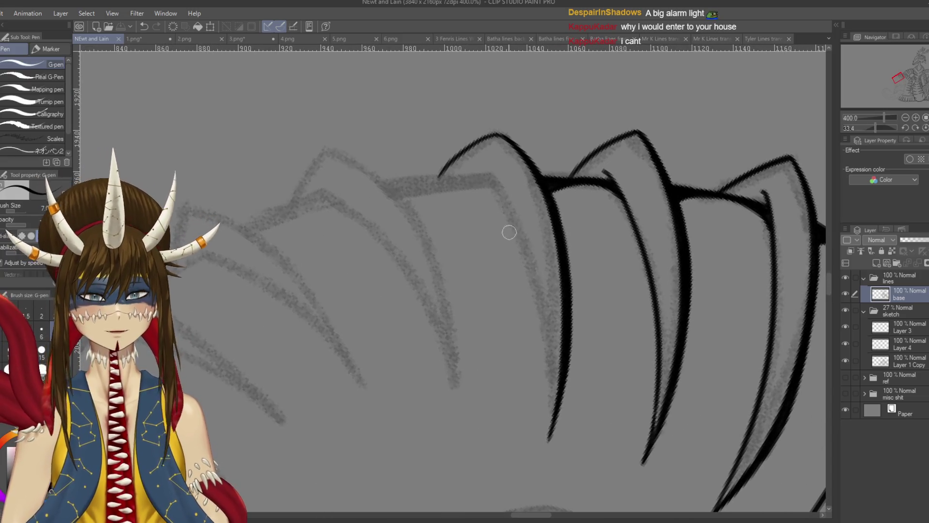
# Ink the long inner curve down the leftmost inked spine, retrying it, and save.
pyautogui.moveTo(482, 169); pyautogui.dragTo(540, 355)
pyautogui.hotkey('ctrl', 'z')
pyautogui.moveTo(482, 168); pyautogui.dragTo(554, 392)
pyautogui.hotkey('ctrl', 'z')
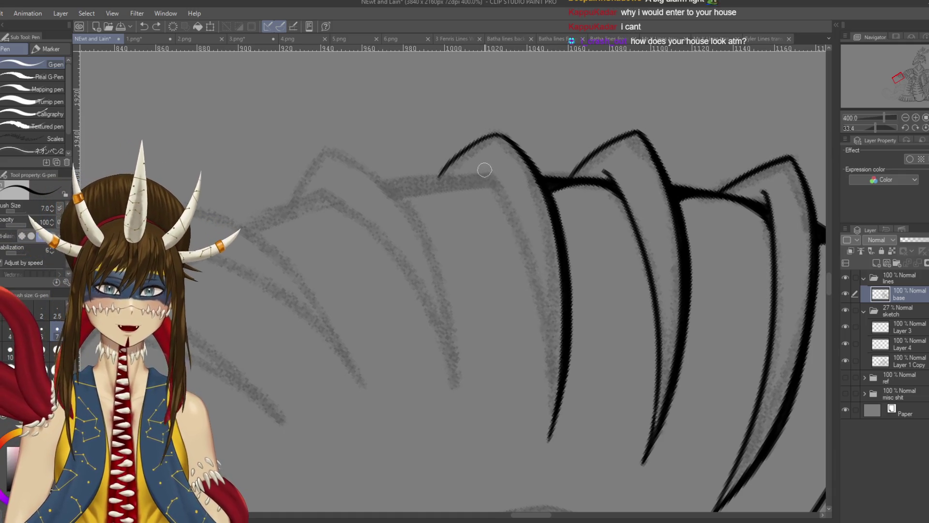
pyautogui.moveTo(481, 167); pyautogui.dragTo(537, 435)
pyautogui.hotkey('ctrl', 'z')
pyautogui.moveTo(479, 165)
pyautogui.mouseDown()
pyautogui.moveTo(525, 242)
pyautogui.moveTo(551, 426)
pyautogui.mouseUp()
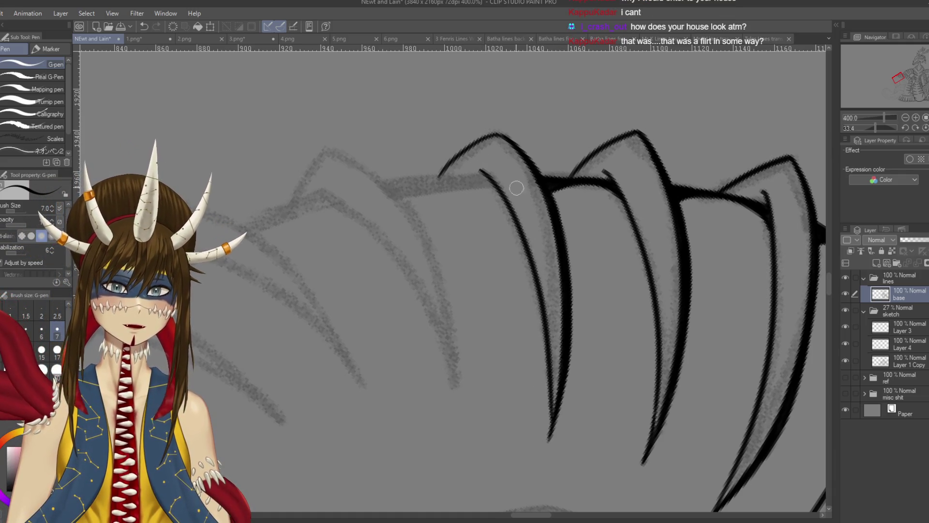
pyautogui.scroll(-2, 550, 351)
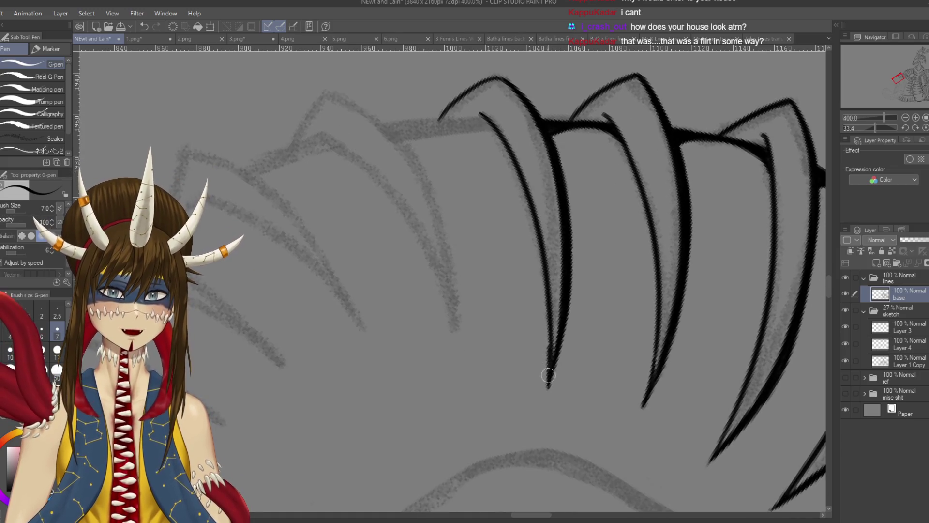
pyautogui.hotkey('ctrl', 'z')
pyautogui.hotkey('ctrl', 'y')
pyautogui.hotkey('ctrl', 'z')
pyautogui.hotkey('ctrl', 's')
# Extend the stroke to the spine's tip, touch up the ink, and save.
pyautogui.hotkey('ctrl', 'y')
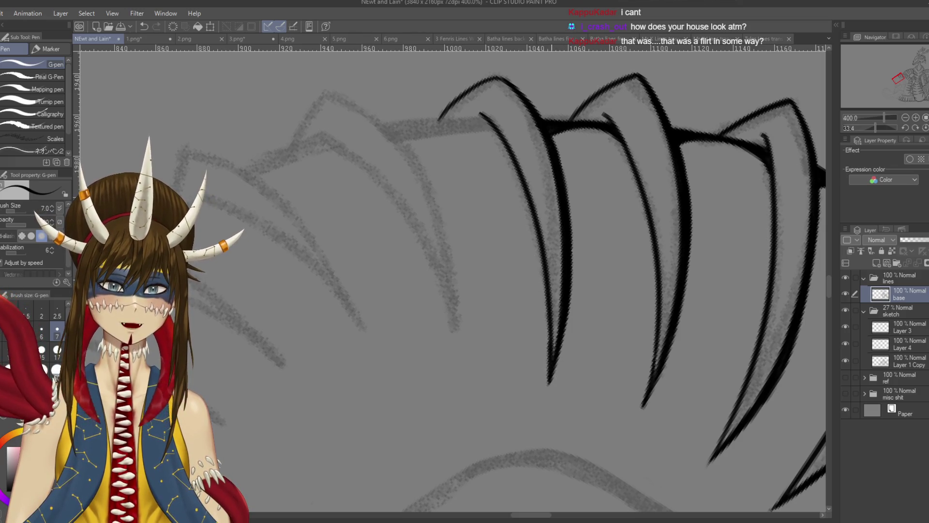
pyautogui.hotkey('ctrl', 'z')
pyautogui.hotkey('ctrl', 'y')
pyautogui.hotkey('ctrl', 'z')
pyautogui.moveTo(552, 339); pyautogui.dragTo(549, 397)
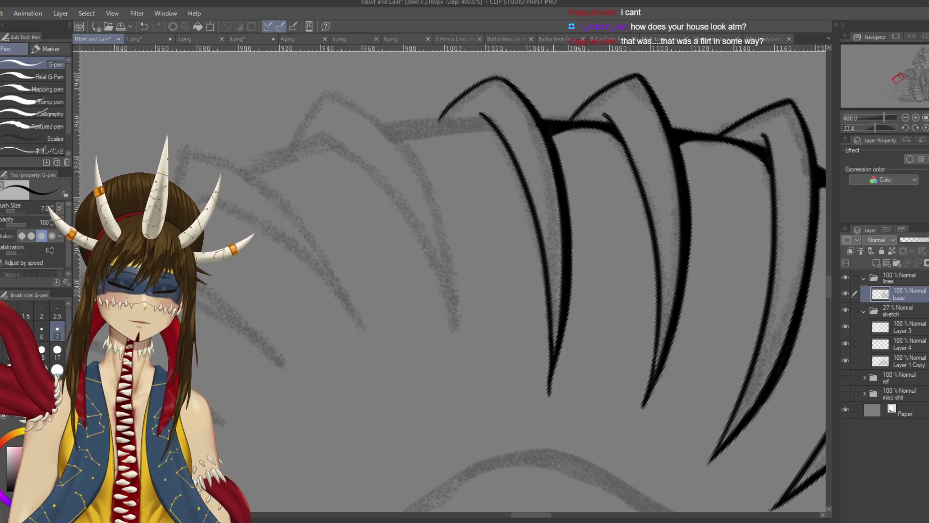
pyautogui.hotkey('ctrl', 'z')
pyautogui.hotkey('ctrl', 'y')
pyautogui.hotkey('ctrl', 'z')
pyautogui.hotkey('ctrl', 'y')
pyautogui.hotkey('ctrl', 's')
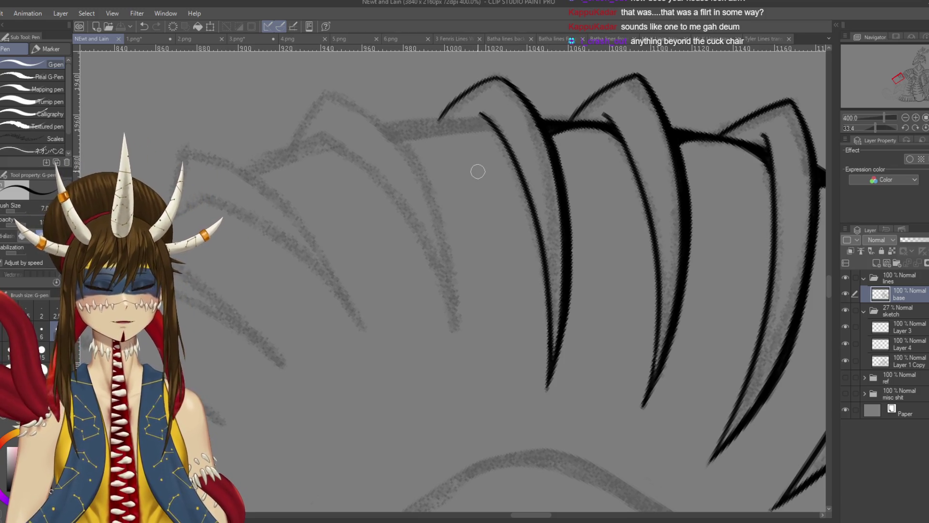
pyautogui.moveTo(554, 126); pyautogui.dragTo(558, 125)
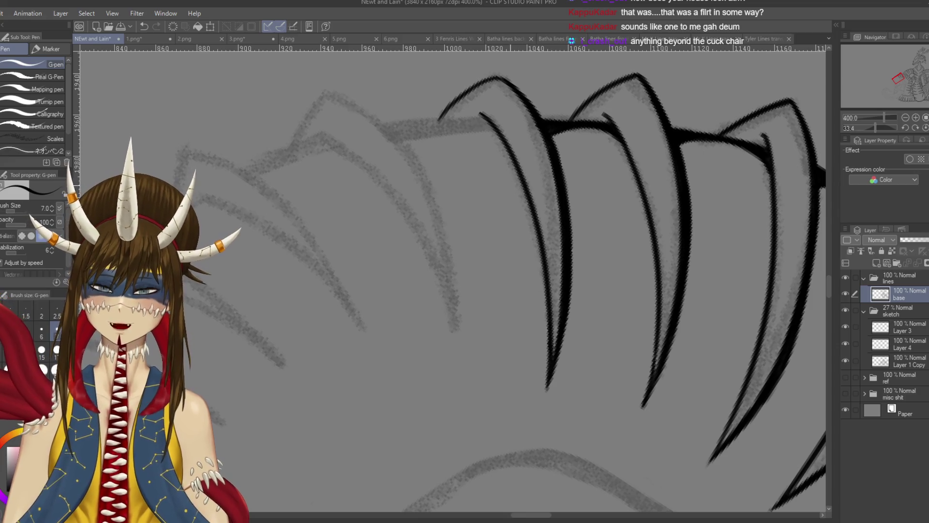
pyautogui.hotkey('ctrl', 's')
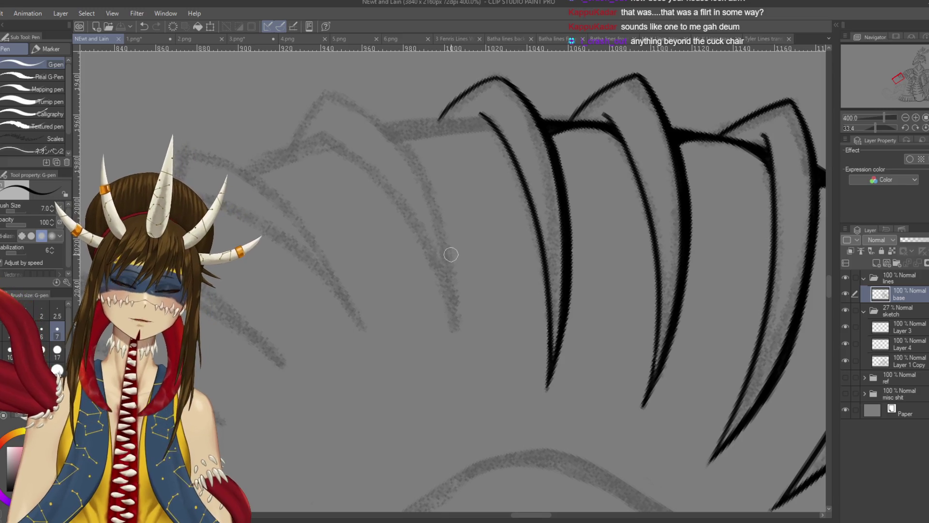
pyautogui.moveTo(454, 256)
pyautogui.mouseDown()
pyautogui.moveTo(436, 402)
pyautogui.moveTo(426, 290)
pyautogui.moveTo(389, 288)
pyautogui.moveTo(553, 286)
pyautogui.mouseUp()
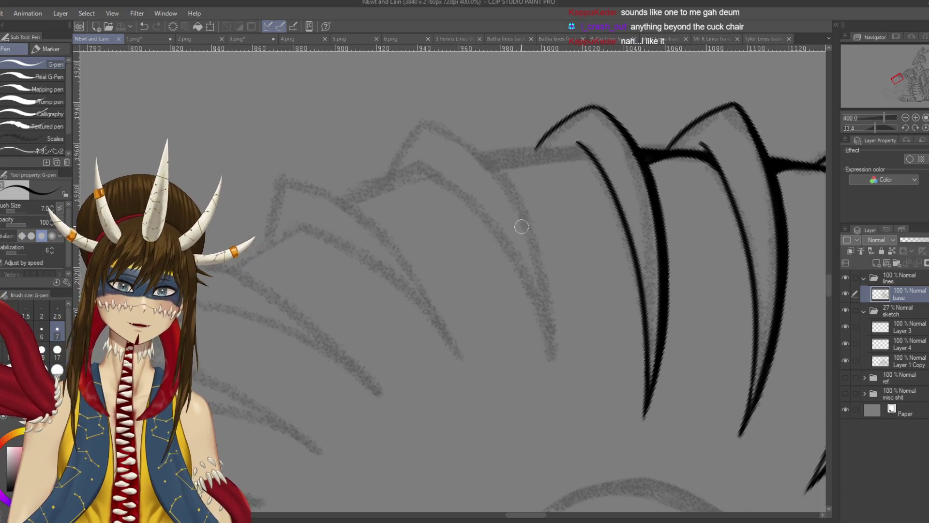
# Ink the next spine's pointed peak and long curve, extending its lower tail.
pyautogui.moveTo(427, 118); pyautogui.dragTo(544, 350)
pyautogui.hotkey('ctrl', 'z')
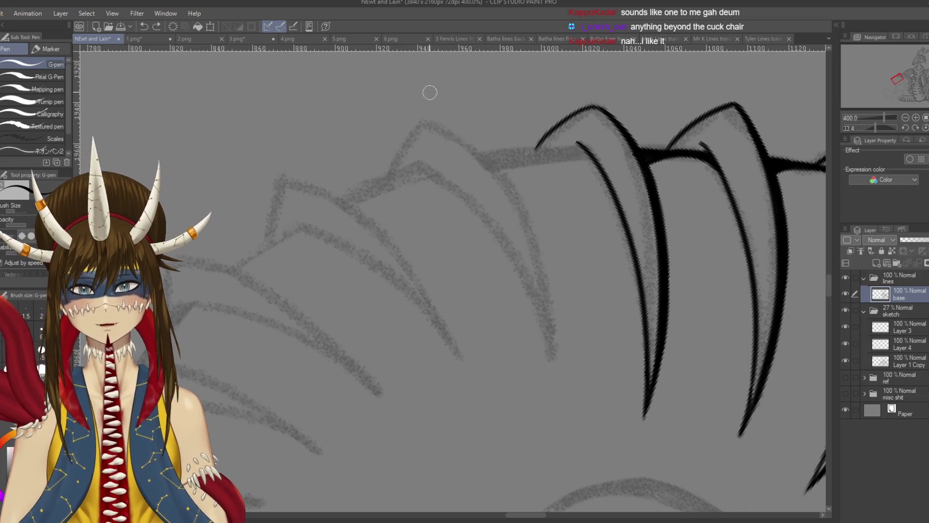
pyautogui.hotkey('ctrl', 'y')
pyautogui.moveTo(548, 310); pyautogui.dragTo(553, 368)
pyautogui.hotkey('ctrl', 'z')
pyautogui.moveTo(549, 318); pyautogui.dragTo(552, 370)
pyautogui.hotkey('ctrl', 'z')
pyautogui.moveTo(550, 324); pyautogui.dragTo(552, 369)
pyautogui.hotkey('ctrl', 'z')
pyautogui.moveTo(550, 334); pyautogui.dragTo(553, 372)
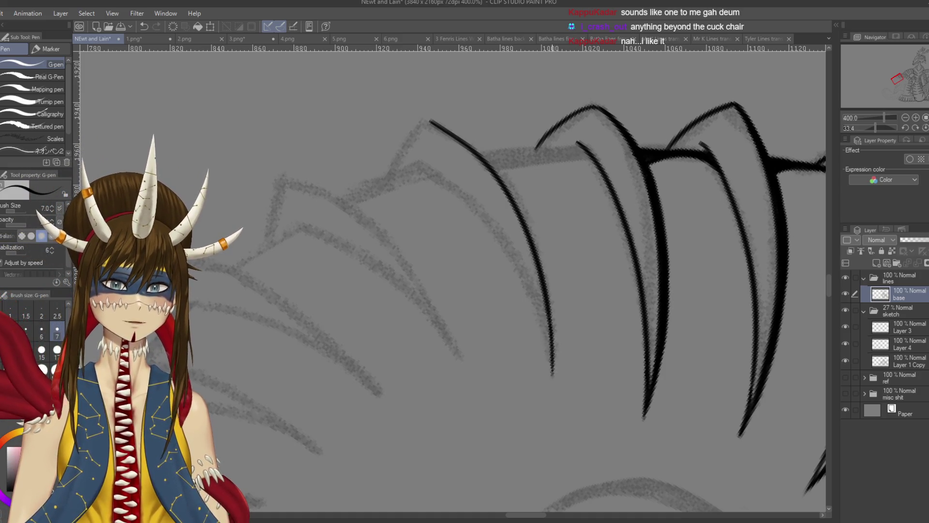
# Remove the short extension at the line's end and rotate the view toward the next spine.
pyautogui.scroll(-2, 407, 255)
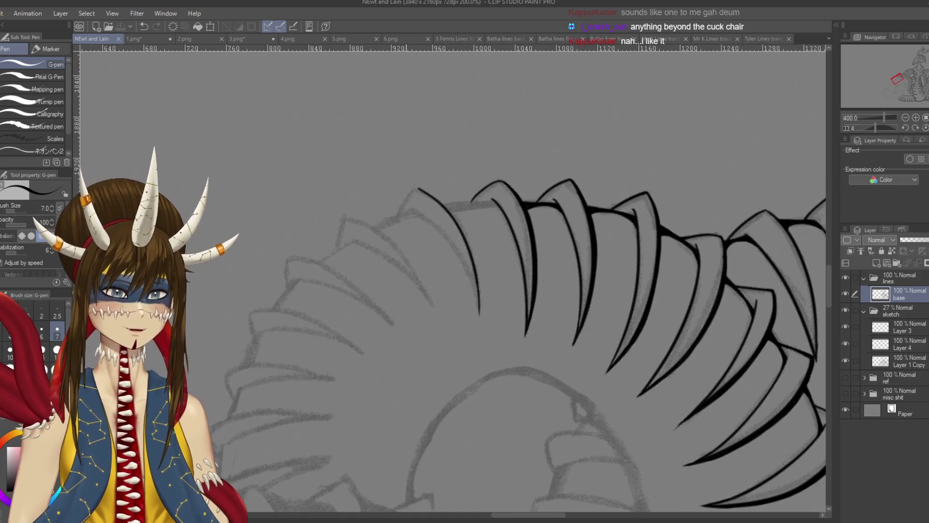
pyautogui.moveTo(396, 209)
pyautogui.mouseDown()
pyautogui.moveTo(504, 182)
pyautogui.moveTo(494, 183)
pyautogui.moveTo(479, 253)
pyautogui.mouseUp()
pyautogui.scroll(2, 494, 186)
pyautogui.hotkey('ctrl', 'z')
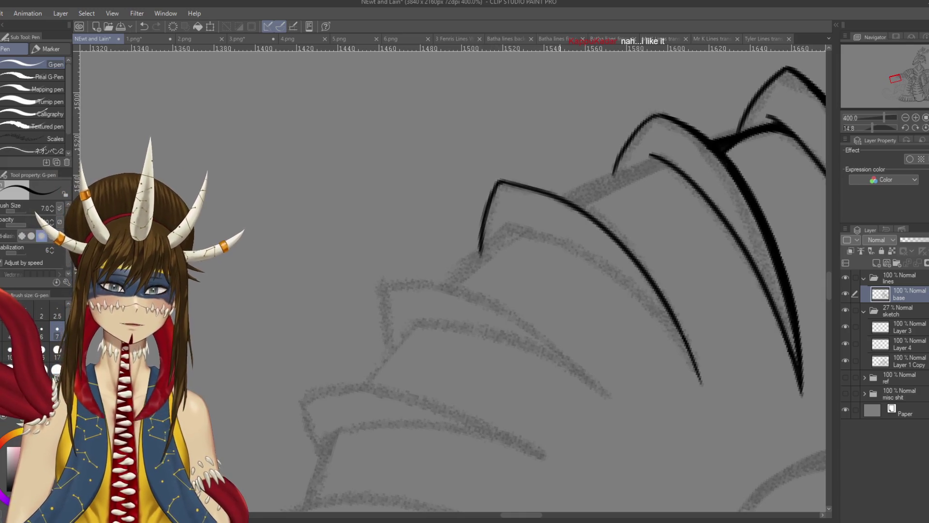
pyautogui.hotkey('shift', 'space')
pyautogui.moveTo(580, 242)
pyautogui.mouseDown()
pyautogui.moveTo(604, 291)
pyautogui.moveTo(624, 377)
pyautogui.mouseUp()
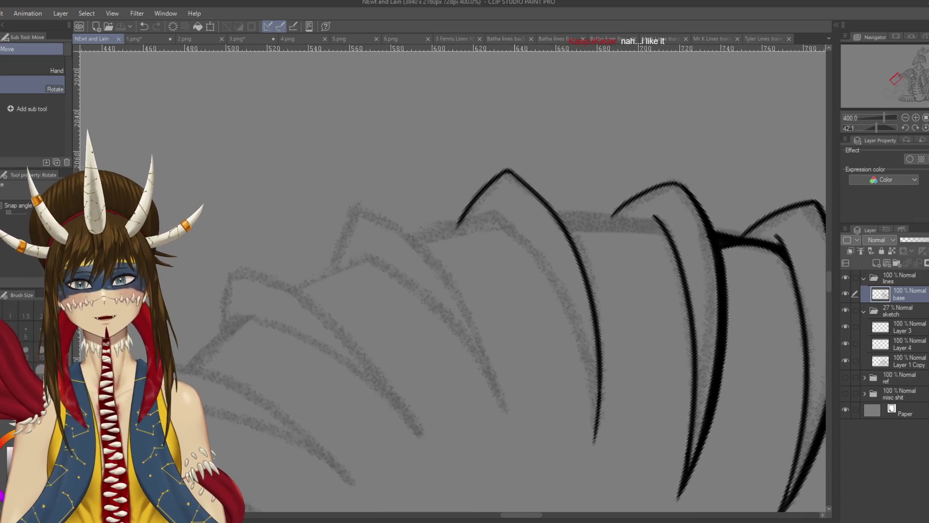
# Ink the spine line from its peak down-right, undoing and retrying the continuation strokes.
pyautogui.moveTo(507, 169)
pyautogui.mouseDown()
pyautogui.moveTo(566, 220)
pyautogui.moveTo(583, 264)
pyautogui.mouseUp()
pyautogui.hotkey('ctrl', 'z')
pyautogui.moveTo(566, 218); pyautogui.dragTo(590, 275)
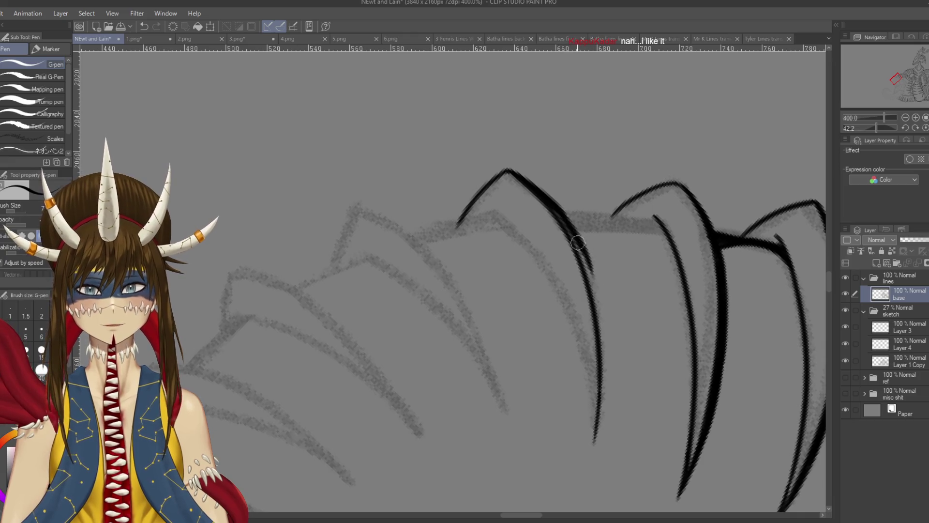
pyautogui.hotkey('ctrl', 'z')
pyautogui.moveTo(564, 217)
pyautogui.mouseDown()
pyautogui.moveTo(598, 304)
pyautogui.moveTo(588, 263)
pyautogui.moveTo(600, 304)
pyautogui.moveTo(592, 281)
pyautogui.moveTo(618, 244)
pyautogui.moveTo(615, 360)
pyautogui.mouseUp()
pyautogui.hotkey('ctrl', 'z')
pyautogui.hotkey('ctrl', 'z')
pyautogui.hotkey('ctrl', 'z')
pyautogui.moveTo(600, 242); pyautogui.dragTo(614, 348)
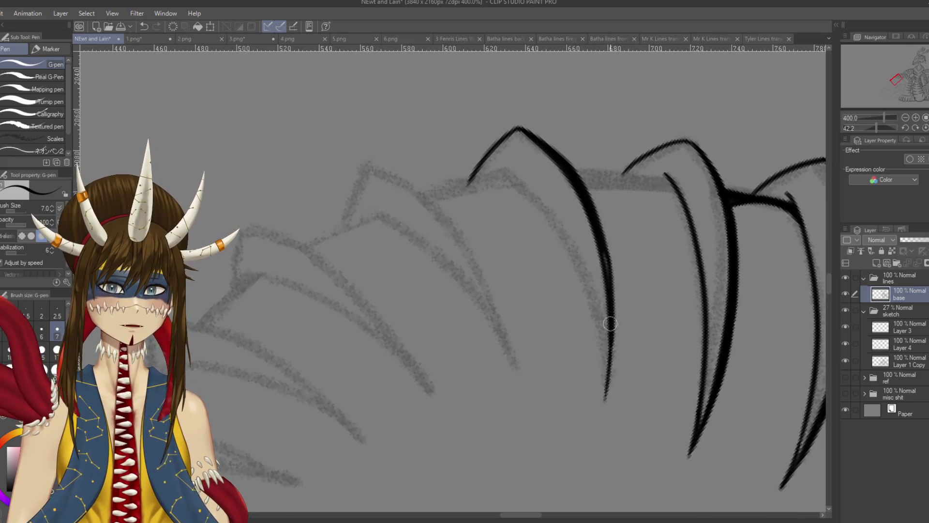
# Redraw the scale outline from its top down to the tip, then save the drawing.
pyautogui.hotkey('ctrl', 'z')
pyautogui.moveTo(598, 237); pyautogui.dragTo(601, 263)
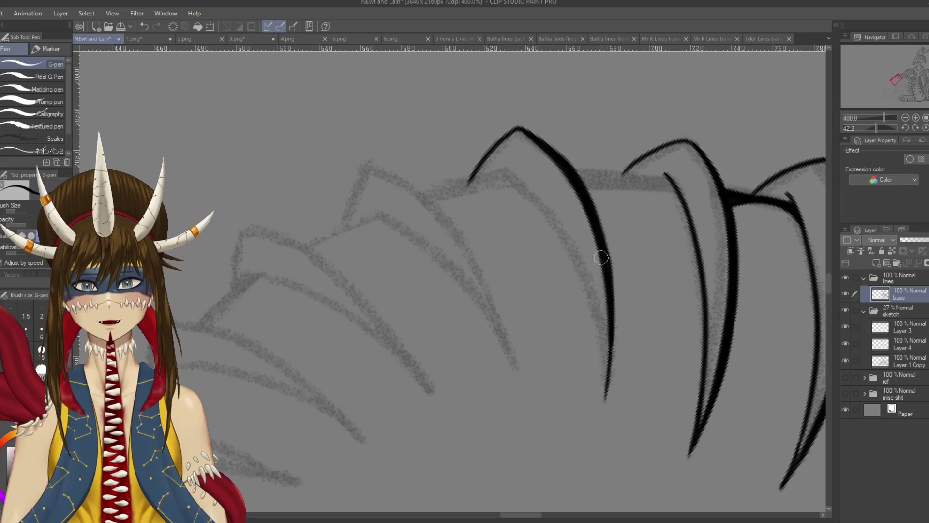
pyautogui.moveTo(616, 332); pyautogui.dragTo(608, 398)
pyautogui.hotkey('ctrl', 'z')
pyautogui.moveTo(612, 313); pyautogui.dragTo(606, 411)
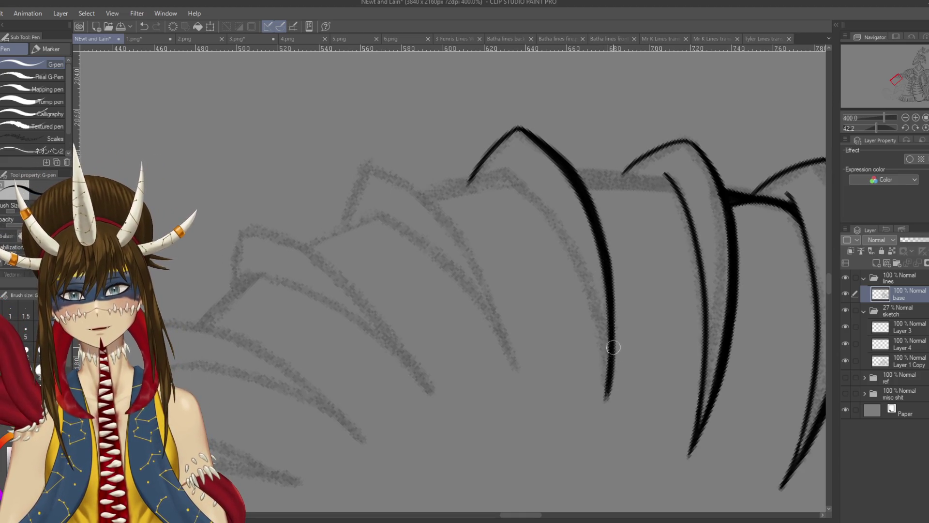
pyautogui.hotkey('ctrl', 'z')
pyautogui.moveTo(613, 339); pyautogui.dragTo(605, 406)
pyautogui.hotkey('ctrl', 'z')
pyautogui.moveTo(612, 286); pyautogui.dragTo(606, 396)
pyautogui.hotkey('ctrl', 'z')
pyautogui.moveTo(612, 304); pyautogui.dragTo(604, 397)
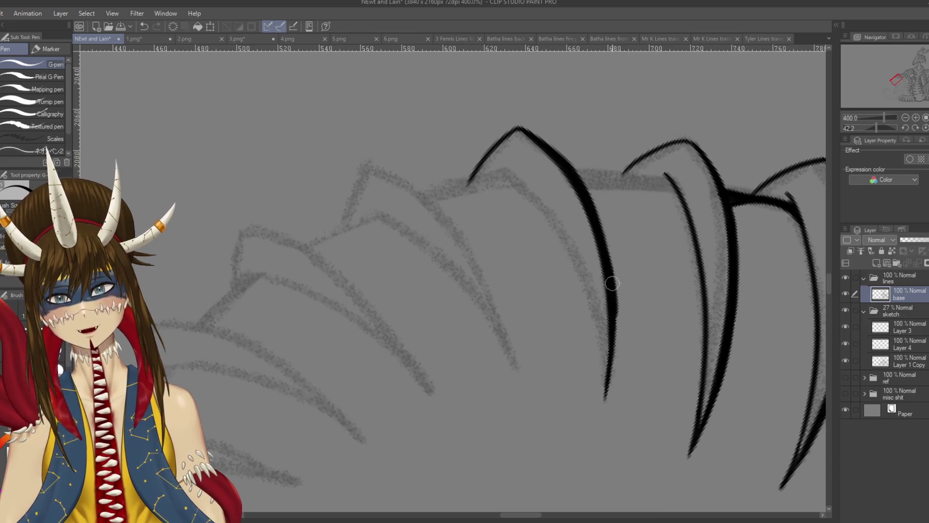
pyautogui.hotkey('ctrl', 's')
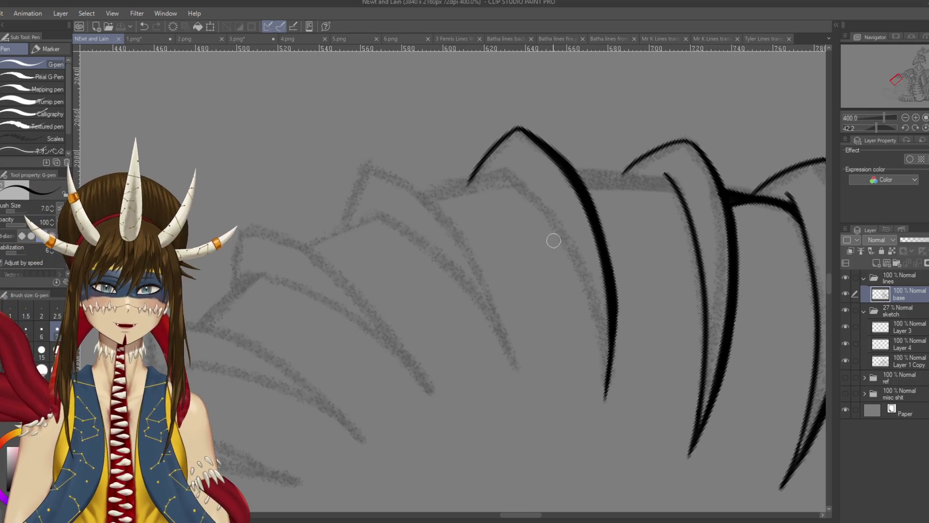
# Rotate the canvas, ink diagonal edges joining the scale rows plus a short overlap line, and save.
pyautogui.moveTo(587, 240)
pyautogui.mouseDown()
pyautogui.moveTo(559, 205)
pyautogui.moveTo(488, 167)
pyautogui.moveTo(440, 245)
pyautogui.mouseUp()
pyautogui.hotkey('ctrl', 'z')
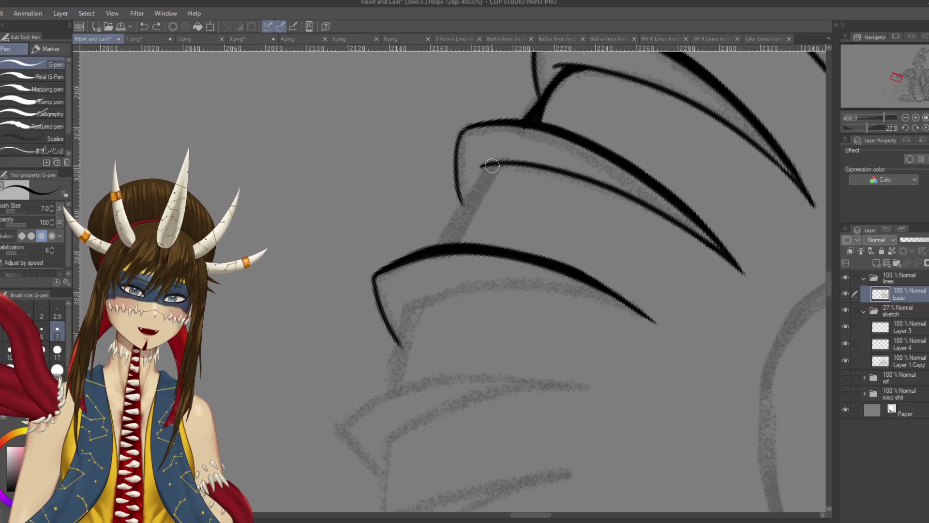
pyautogui.moveTo(483, 166); pyautogui.dragTo(443, 251)
pyautogui.moveTo(503, 163)
pyautogui.mouseDown()
pyautogui.moveTo(447, 244)
pyautogui.moveTo(458, 219)
pyautogui.moveTo(453, 226)
pyautogui.mouseUp()
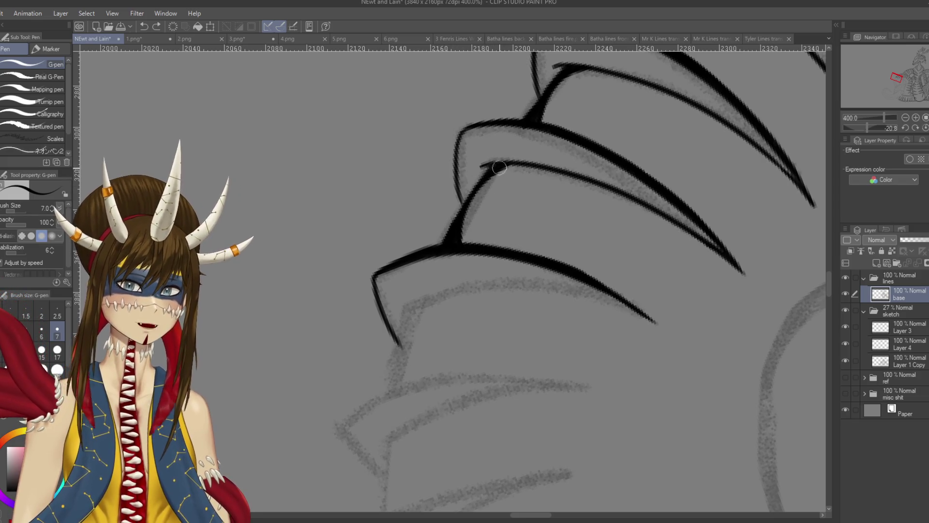
pyautogui.moveTo(533, 241)
pyautogui.mouseDown()
pyautogui.moveTo(498, 234)
pyautogui.moveTo(504, 226)
pyautogui.mouseUp()
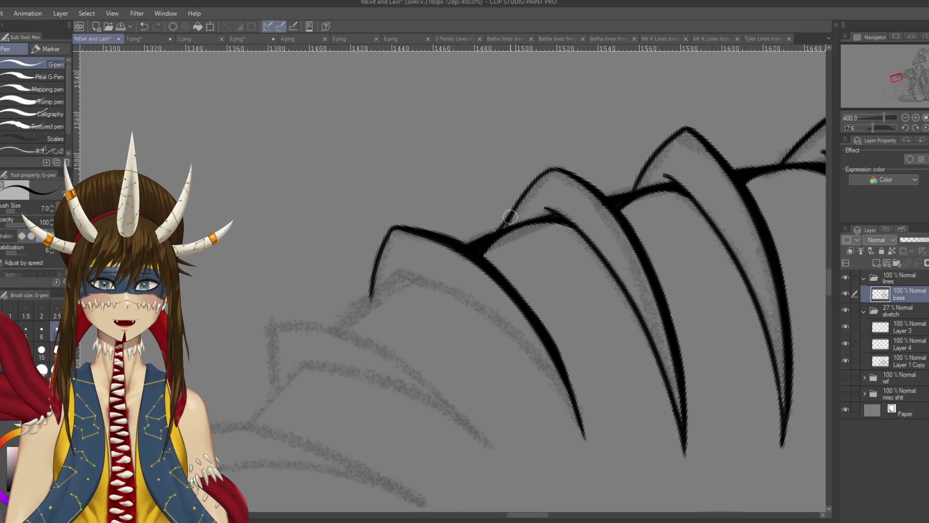
pyautogui.hotkey('ctrl', 'z')
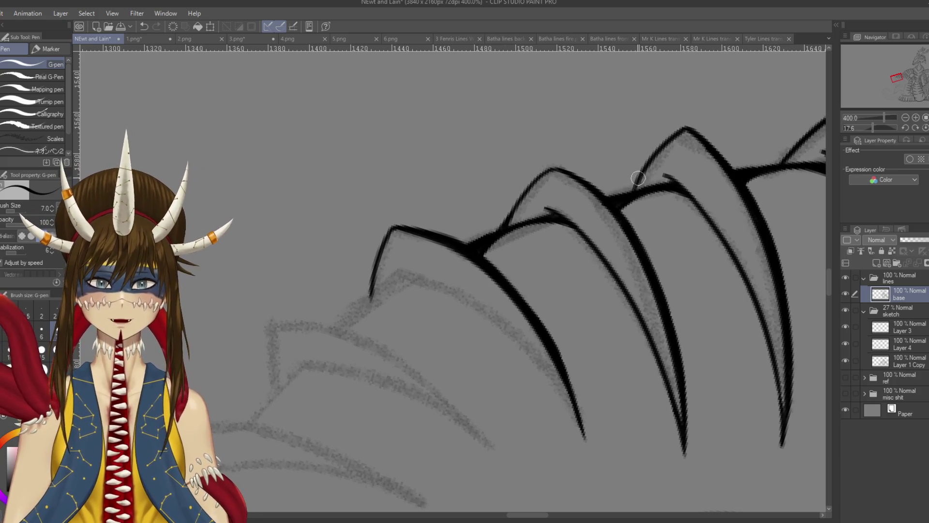
pyautogui.moveTo(641, 172)
pyautogui.mouseDown()
pyautogui.moveTo(624, 200)
pyautogui.moveTo(637, 180)
pyautogui.mouseUp()
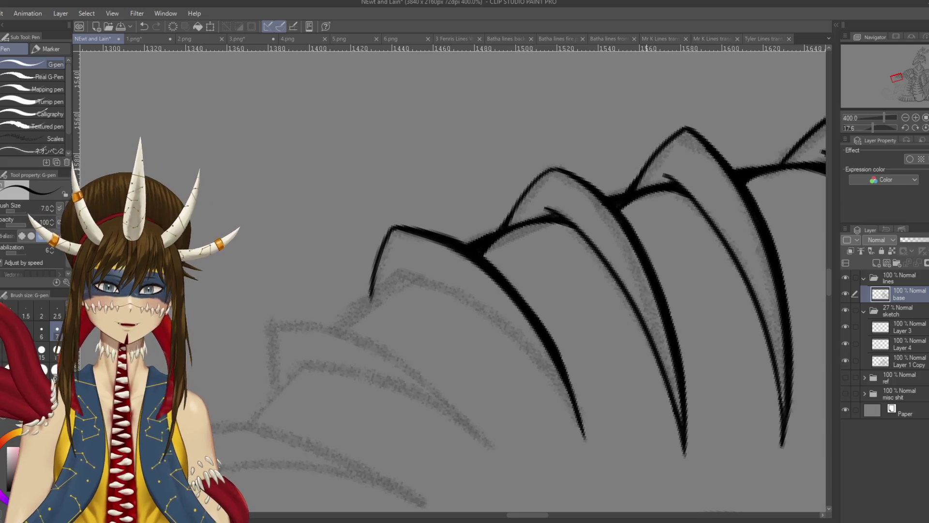
pyautogui.hotkey('ctrl', 's')
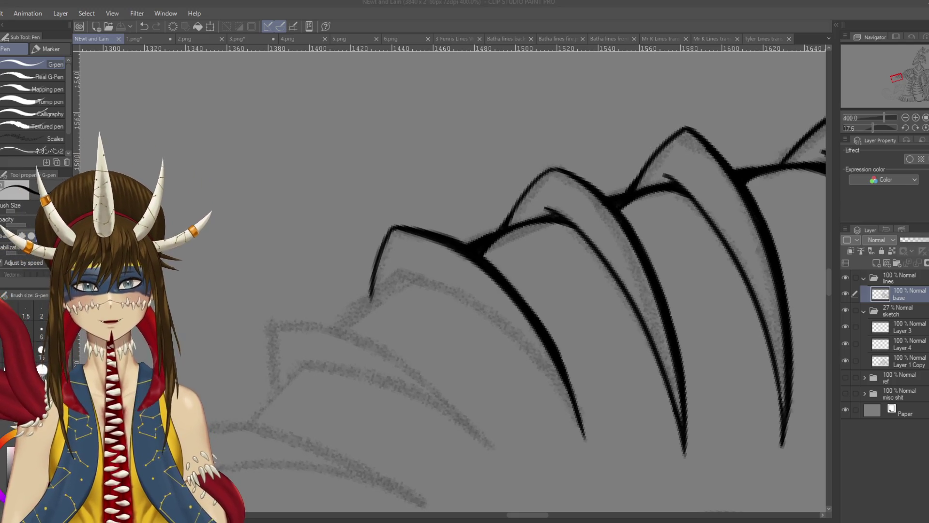
# Rotate the canvas and try the long curved spike edge, undoing the attempts, then save.
pyautogui.moveTo(563, 326)
pyautogui.mouseDown()
pyautogui.moveTo(443, 293)
pyautogui.moveTo(416, 252)
pyautogui.moveTo(544, 300)
pyautogui.moveTo(483, 338)
pyautogui.moveTo(435, 329)
pyautogui.moveTo(411, 310)
pyautogui.moveTo(435, 252)
pyautogui.moveTo(484, 203)
pyautogui.mouseUp()
pyautogui.moveTo(469, 160); pyautogui.dragTo(556, 385)
pyautogui.hotkey('ctrl', 'z')
pyautogui.moveTo(461, 149)
pyautogui.mouseDown()
pyautogui.moveTo(486, 174)
pyautogui.moveTo(555, 385)
pyautogui.moveTo(486, 172)
pyautogui.moveTo(557, 382)
pyautogui.mouseUp()
pyautogui.hotkey('ctrl', 'z')
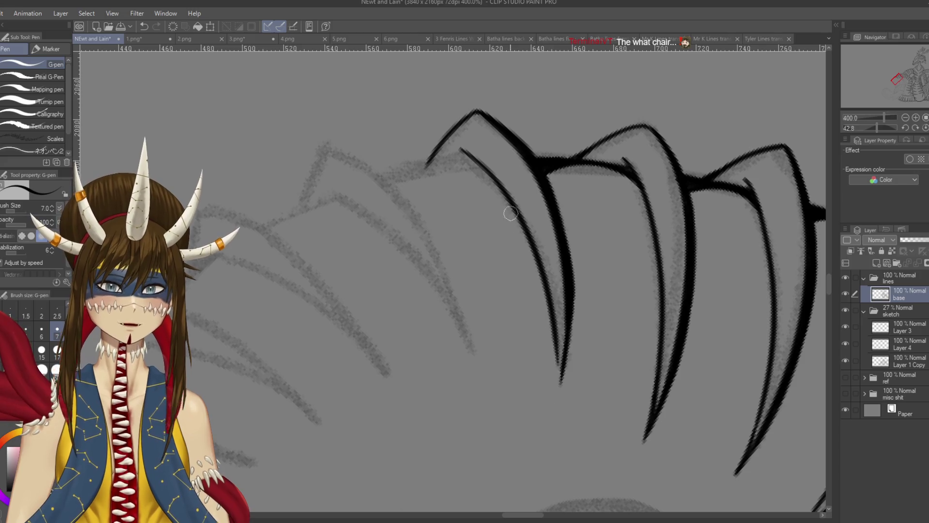
pyautogui.hotkey('ctrl', 'z')
pyautogui.moveTo(458, 148)
pyautogui.mouseDown()
pyautogui.moveTo(557, 327)
pyautogui.moveTo(472, 167)
pyautogui.moveTo(560, 385)
pyautogui.mouseUp()
pyautogui.hotkey('ctrl', 'z')
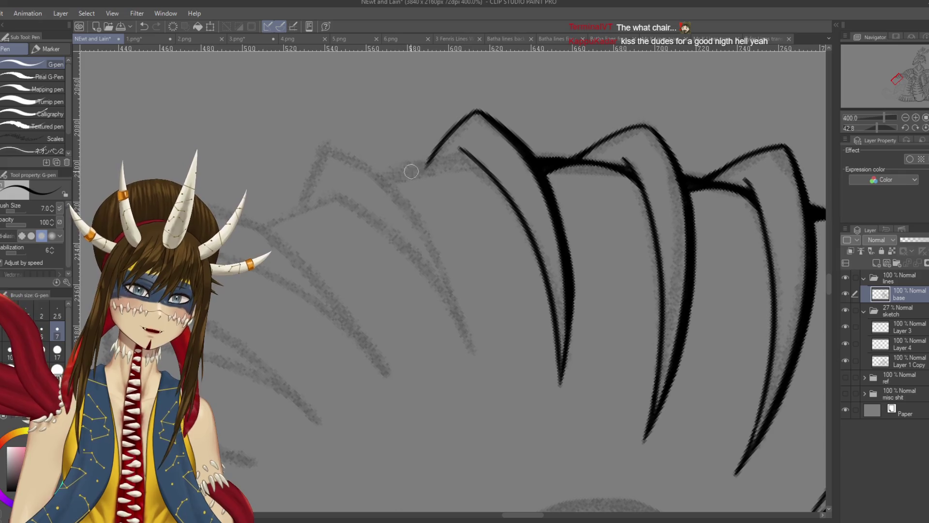
pyautogui.hotkey('ctrl', 's')
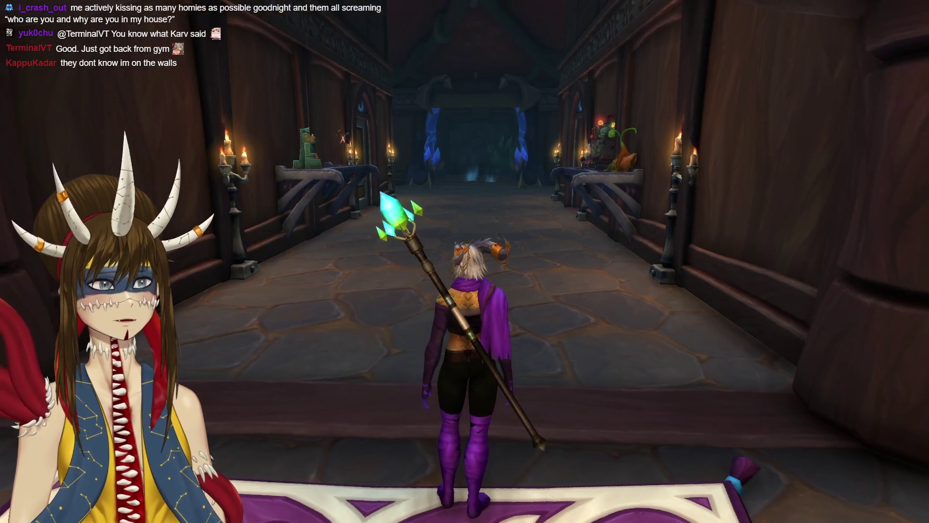
# Orbit and zoom the camera around the torchlit hallway and rug, then run the character down it.
pyautogui.moveTo(531, 283)
pyautogui.mouseDown()
pyautogui.moveTo(556, 252)
pyautogui.moveTo(530, 283)
pyautogui.moveTo(368, 198)
pyautogui.moveTo(367, 164)
pyautogui.moveTo(524, 242)
pyautogui.mouseUp()
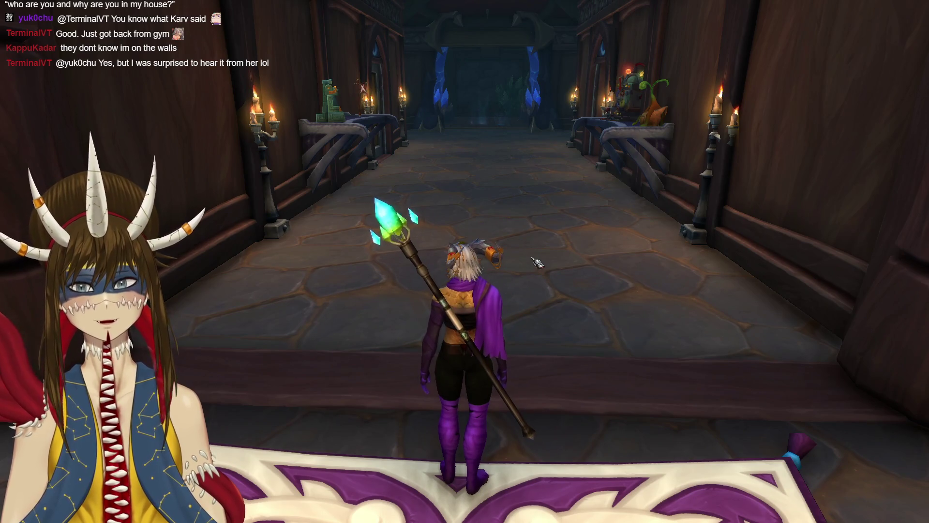
pyautogui.moveTo(539, 263); pyautogui.dragTo(484, 310)
pyautogui.moveTo(415, 311); pyautogui.dragTo(394, 213)
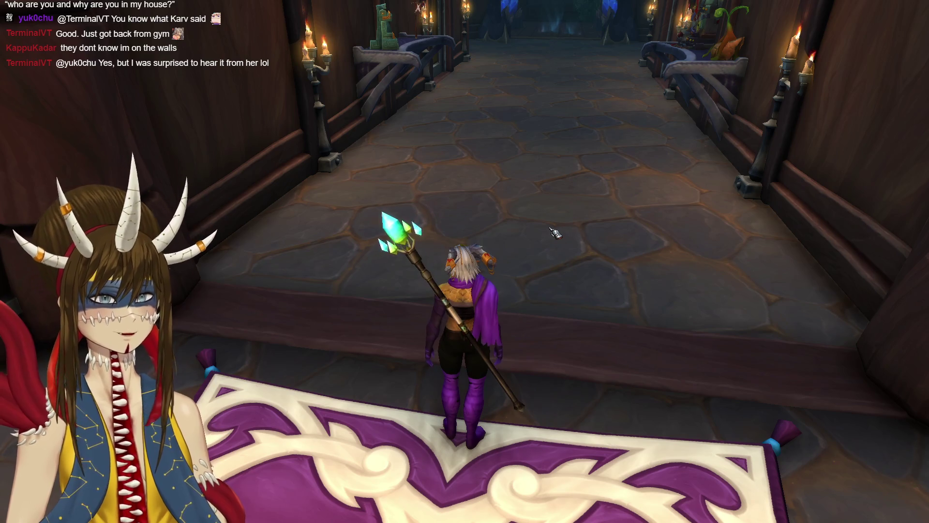
pyautogui.moveTo(568, 199); pyautogui.dragTo(568, 140)
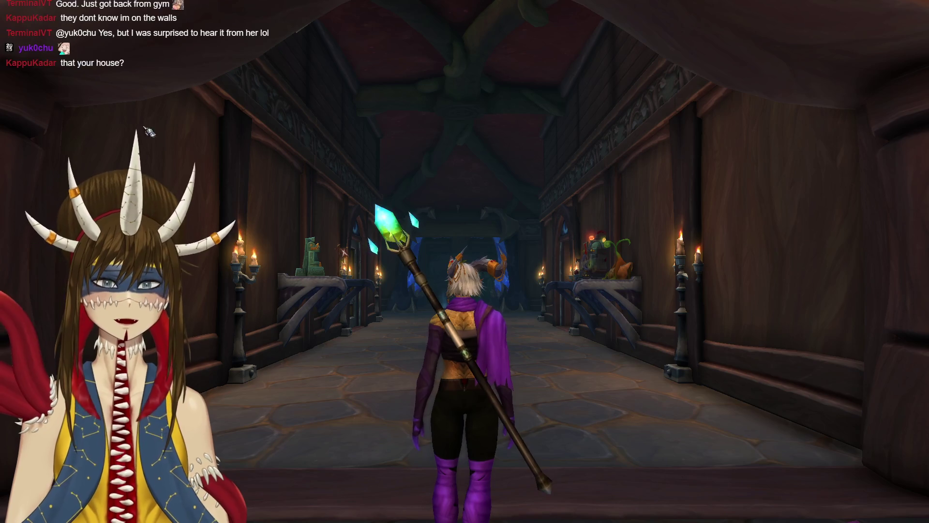
pyautogui.moveTo(566, 203); pyautogui.dragTo(566, 242)
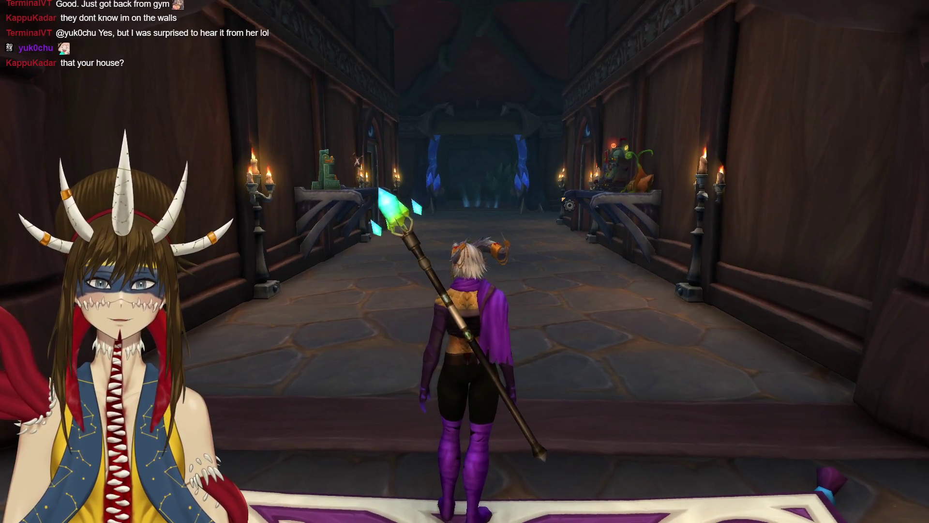
pyautogui.scroll(5, 552, 204)
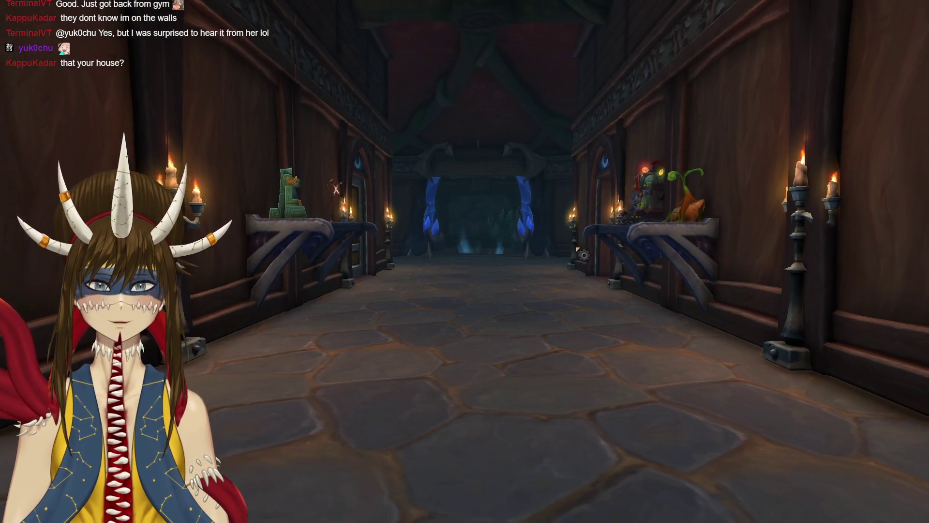
pyautogui.scroll(-5, 583, 255)
pyautogui.press('w')
pyautogui.moveTo(583, 255)
pyautogui.mouseDown()
pyautogui.moveTo(533, 242)
pyautogui.moveTo(629, 227)
pyautogui.moveTo(523, 228)
pyautogui.moveTo(653, 228)
pyautogui.moveTo(503, 227)
pyautogui.moveTo(629, 228)
pyautogui.moveTo(581, 228)
pyautogui.moveTo(581, 320)
pyautogui.moveTo(581, 227)
pyautogui.moveTo(484, 228)
pyautogui.moveTo(682, 227)
pyautogui.moveTo(558, 263)
pyautogui.mouseUp()
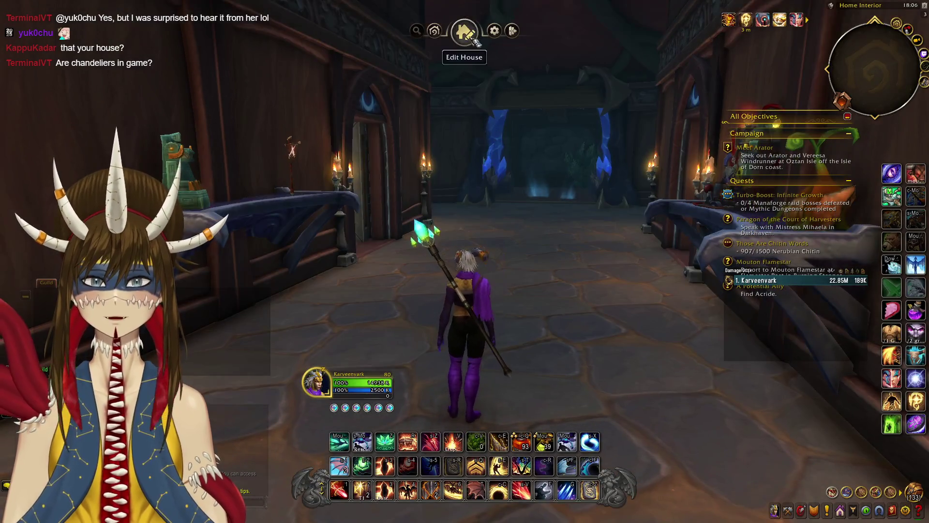
# In Edit House, pick a chandelier from the Lighting decor and place it on the hallway ceiling.
pyautogui.click(465, 32)
pyautogui.click(19, 206)
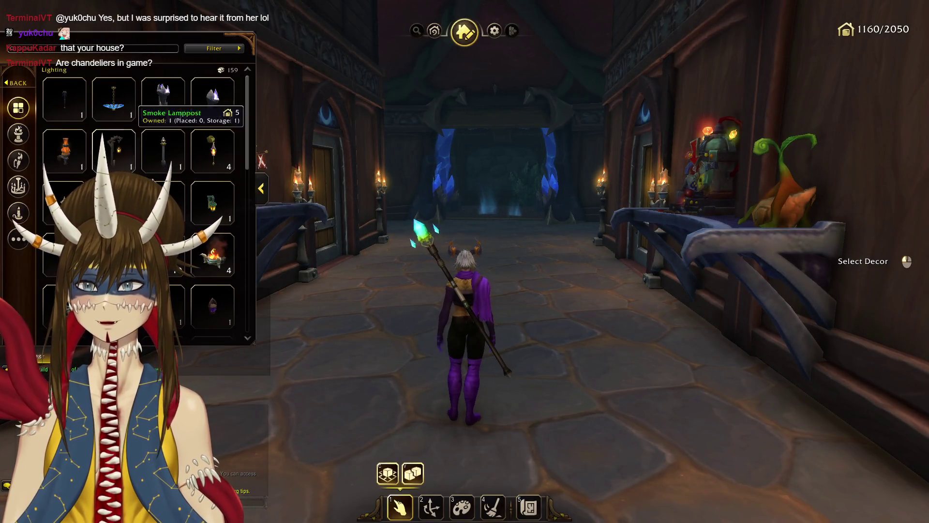
pyautogui.click(213, 203)
pyautogui.press('s')
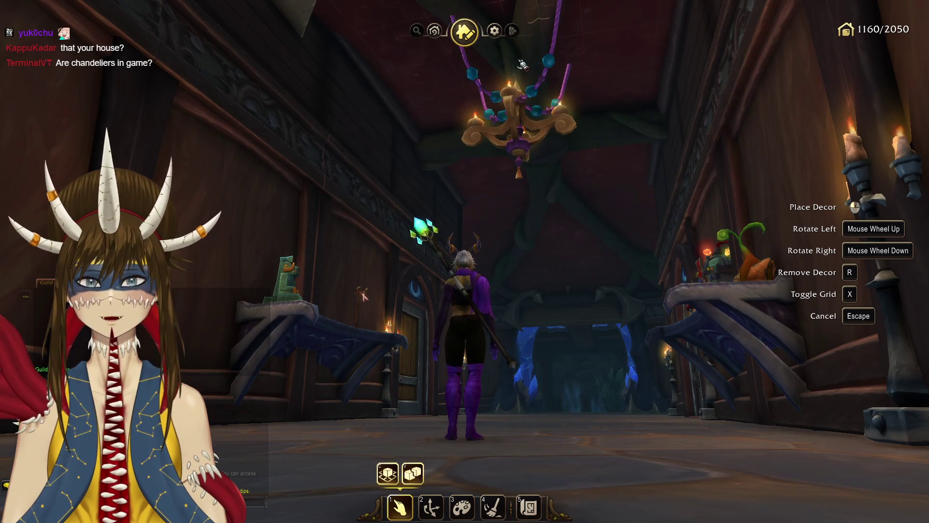
pyautogui.click(527, 61)
# Walk back and forth to view the chandelier, then exit house editing with Escape.
pyautogui.press('w')
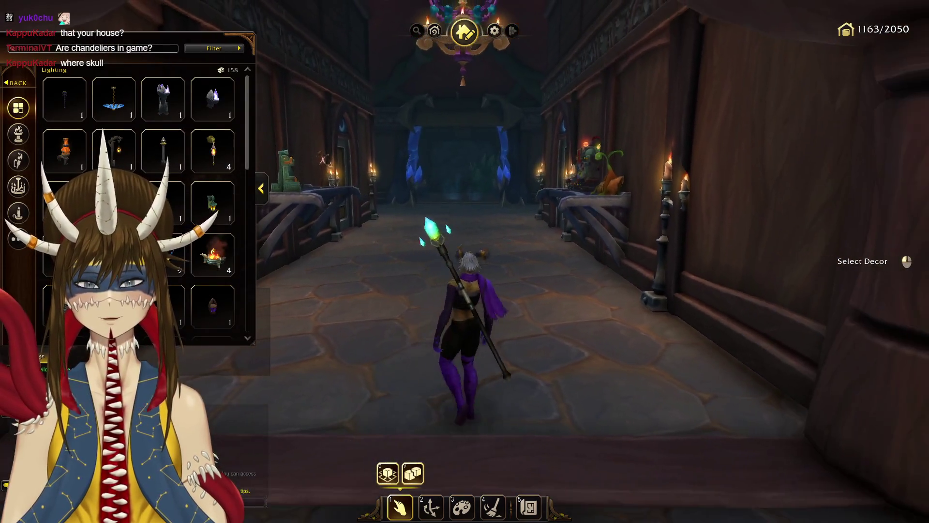
pyautogui.press('s')
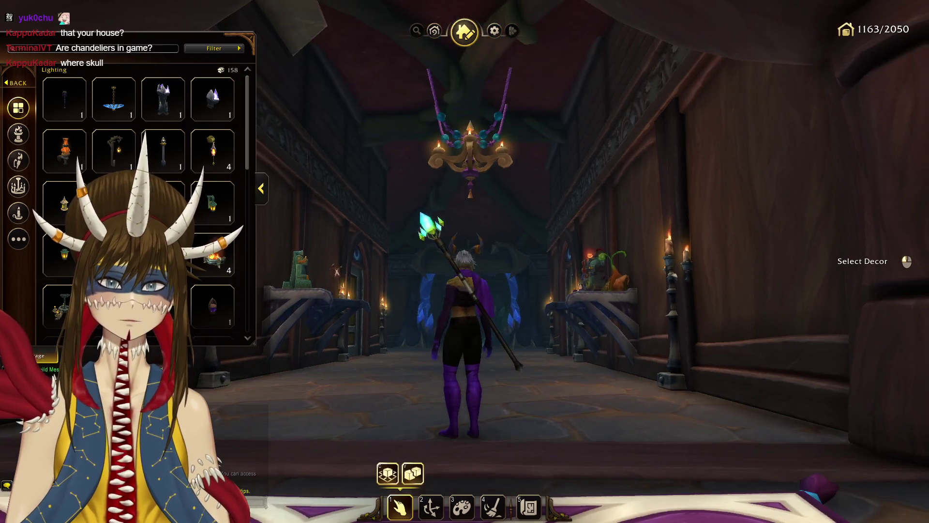
pyautogui.press('w')
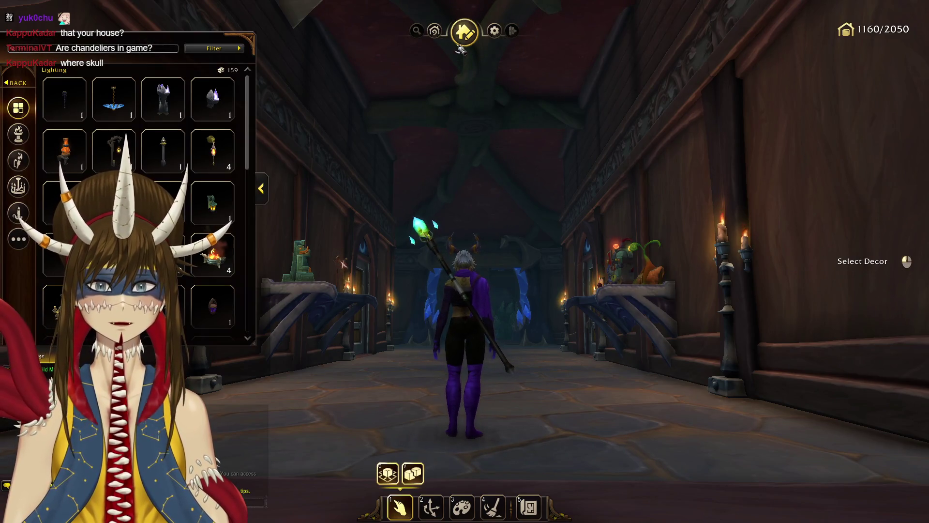
pyautogui.press('Escape')
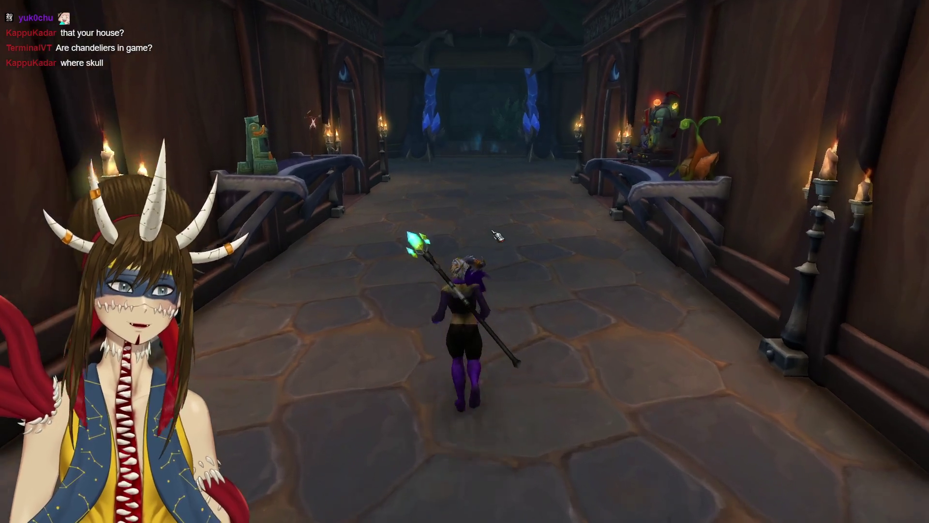
# Run through the left doorway onto the purple rug and over to the tall bookshelf.
pyautogui.press('a')
pyautogui.press('w')
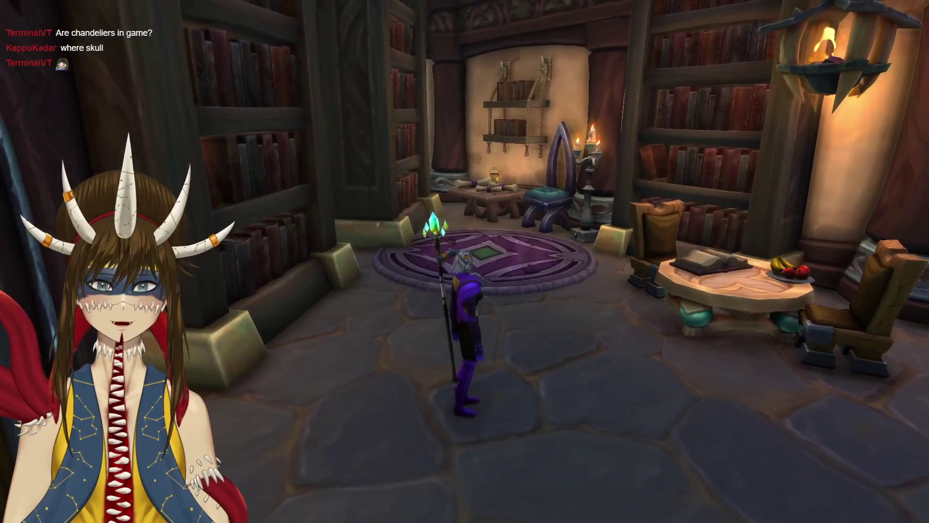
pyautogui.press('a')
pyautogui.press('w')
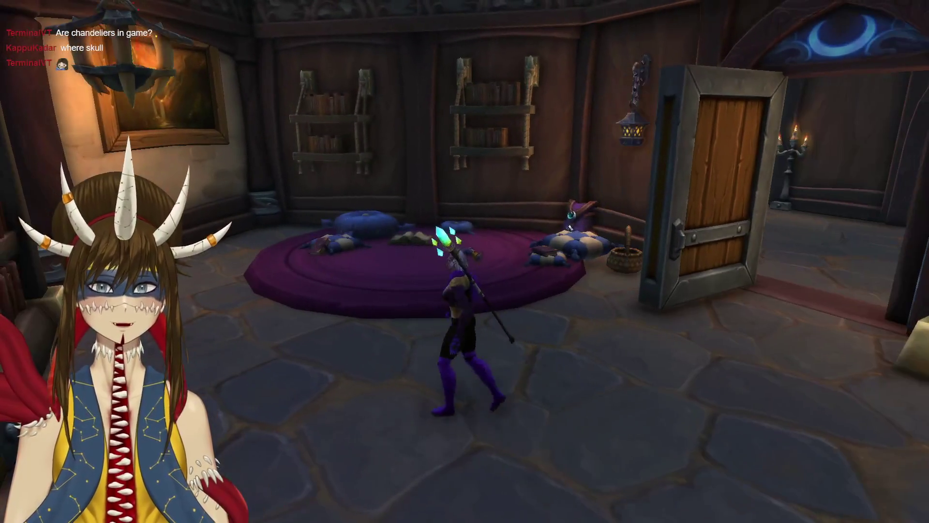
pyautogui.press('a')
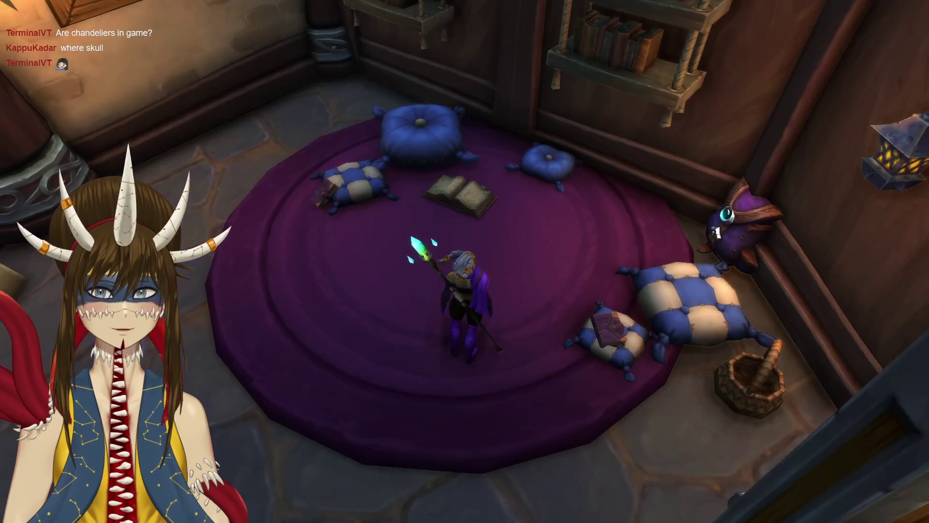
pyautogui.press('a')
pyautogui.press('w')
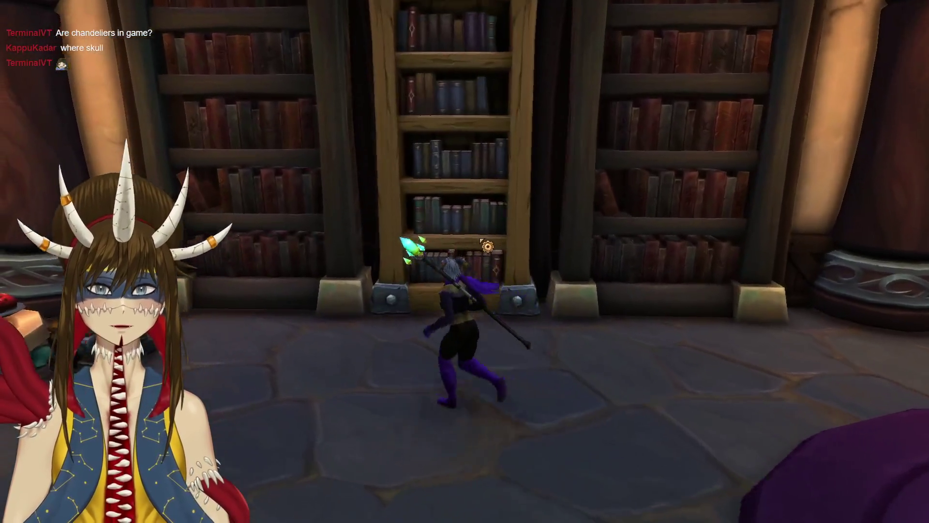
pyautogui.press('d')
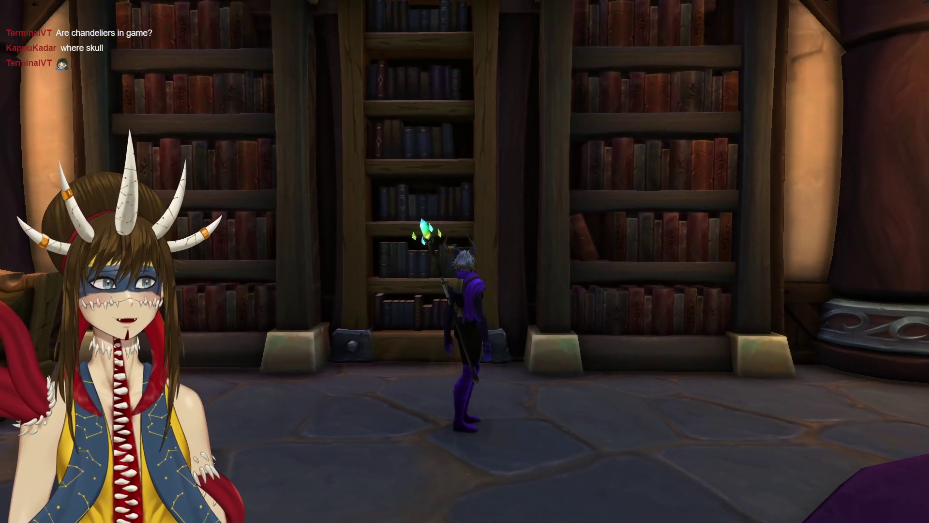
pyautogui.press('d')
pyautogui.press('w')
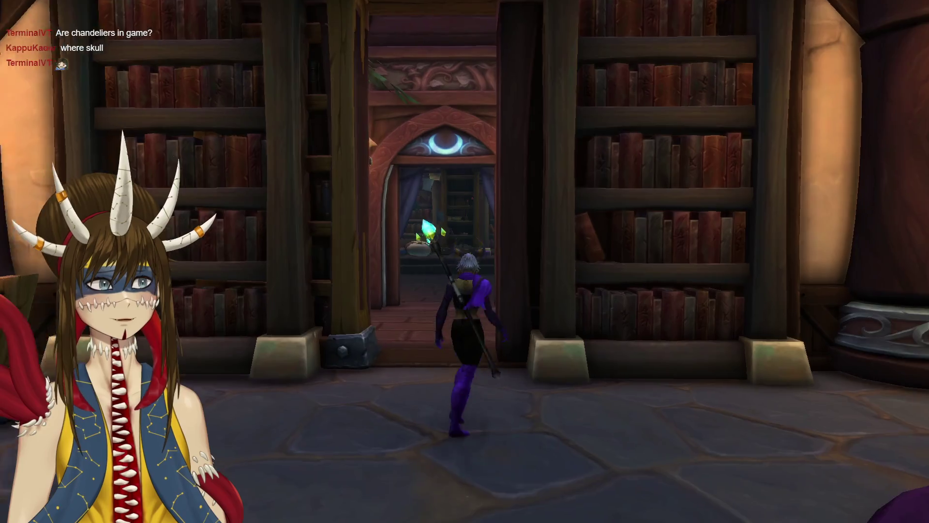
# Cross the library past the long antler table and blue-rug plant nook to the arched doorway.
pyautogui.press('w')
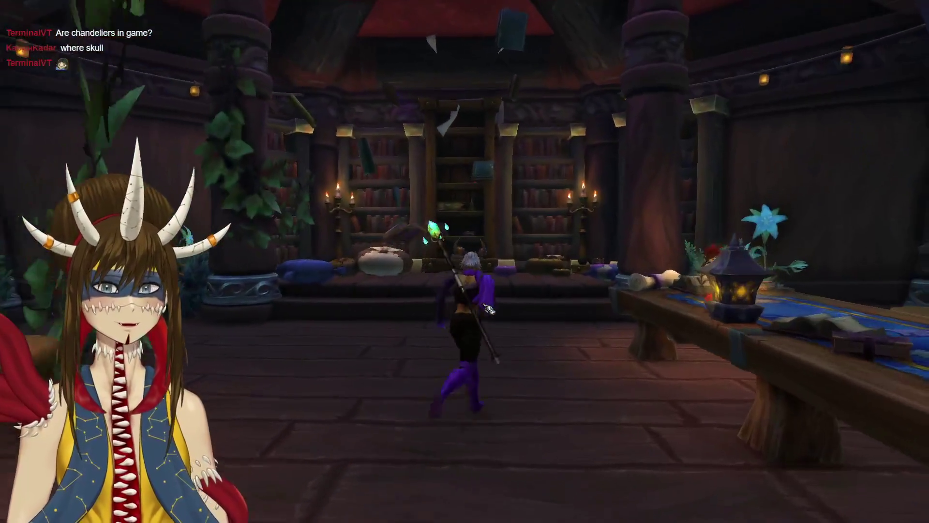
pyautogui.press('w')
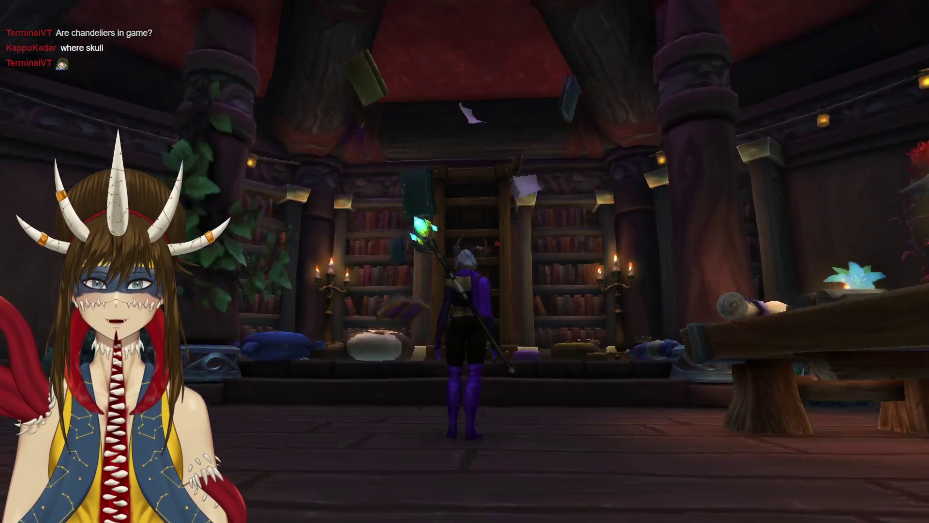
pyautogui.press('s')
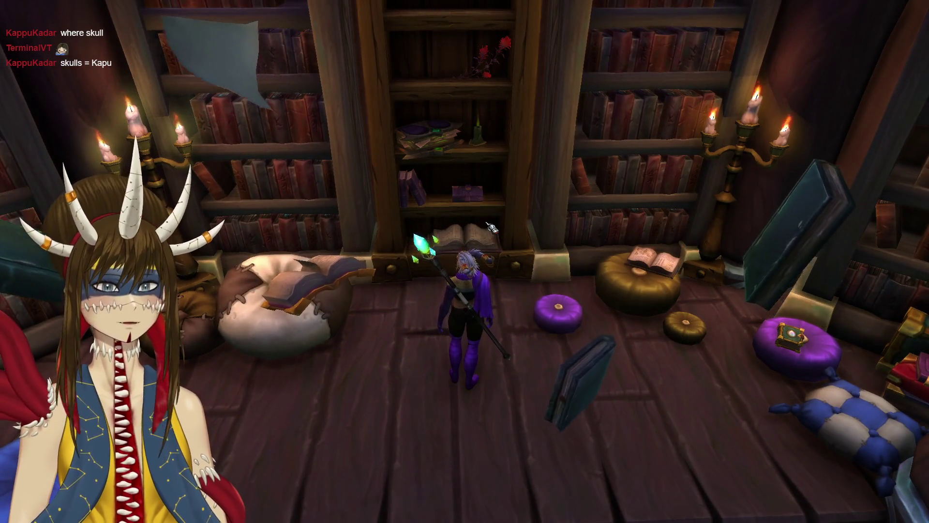
pyautogui.press('d')
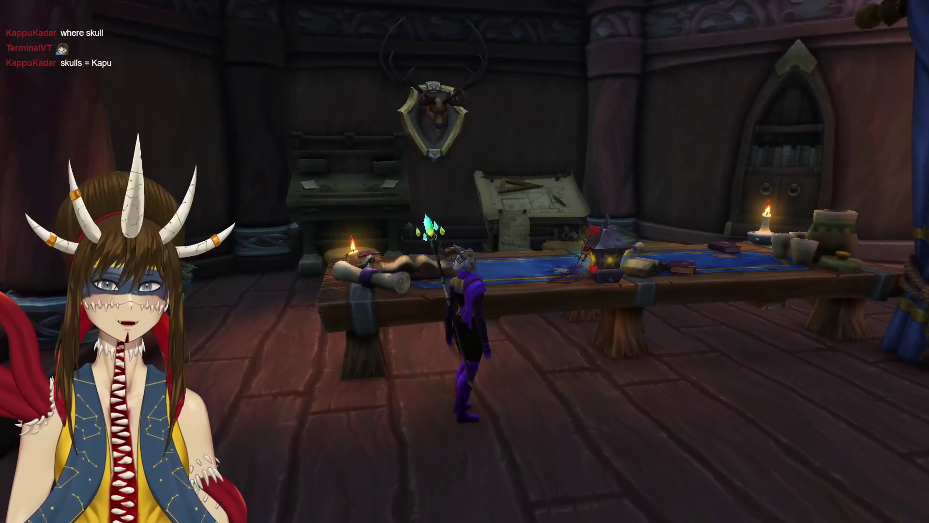
pyautogui.press('d')
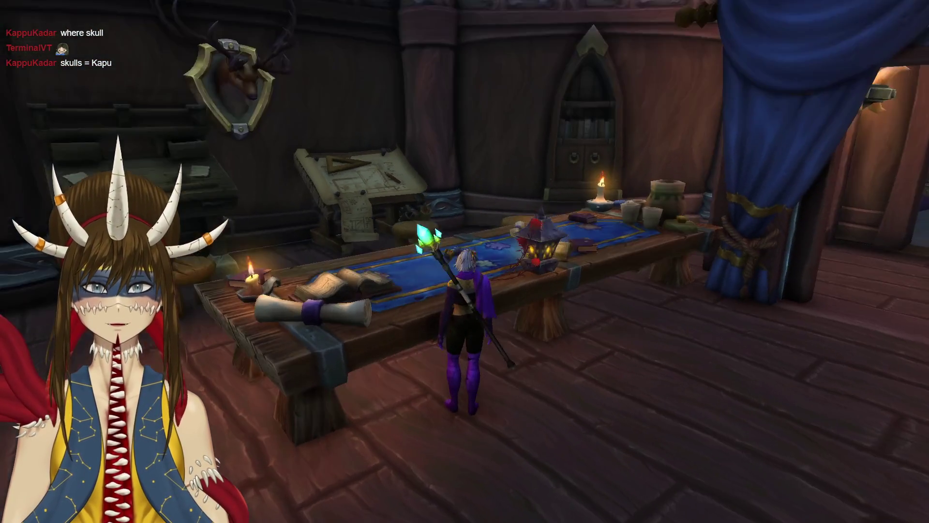
pyautogui.press('w')
pyautogui.press('w')
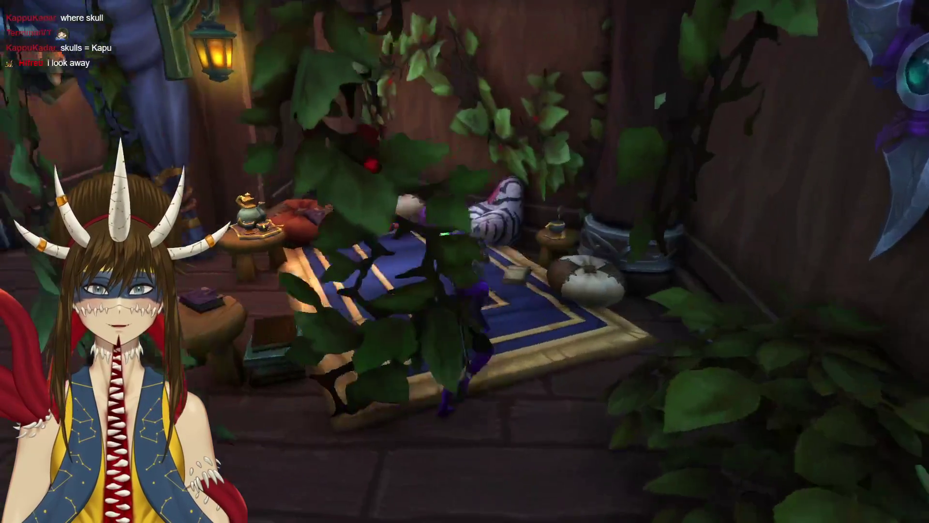
pyautogui.press('w')
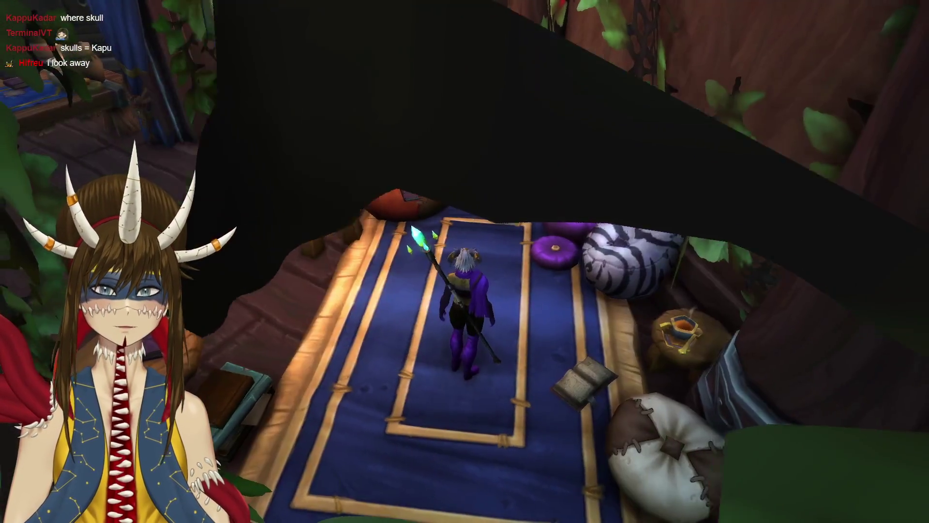
pyautogui.press('w')
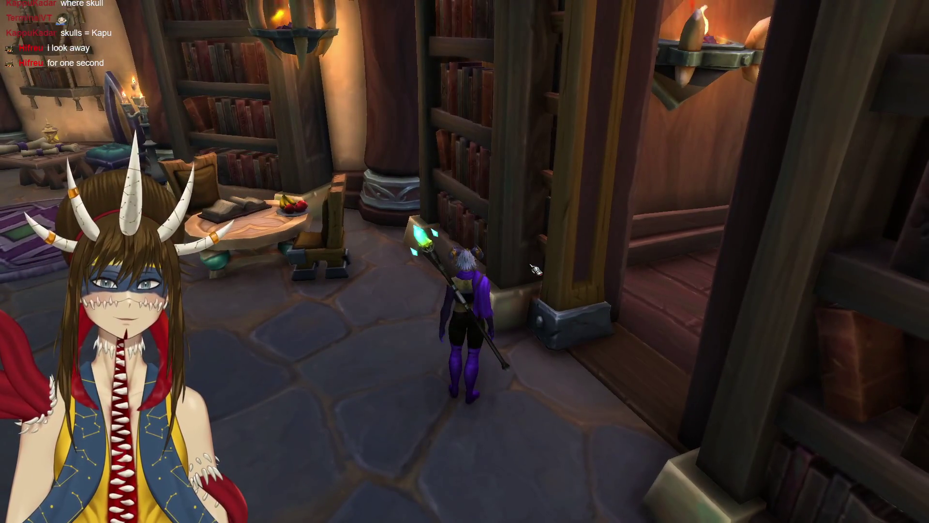
pyautogui.press('w')
pyautogui.press('w')
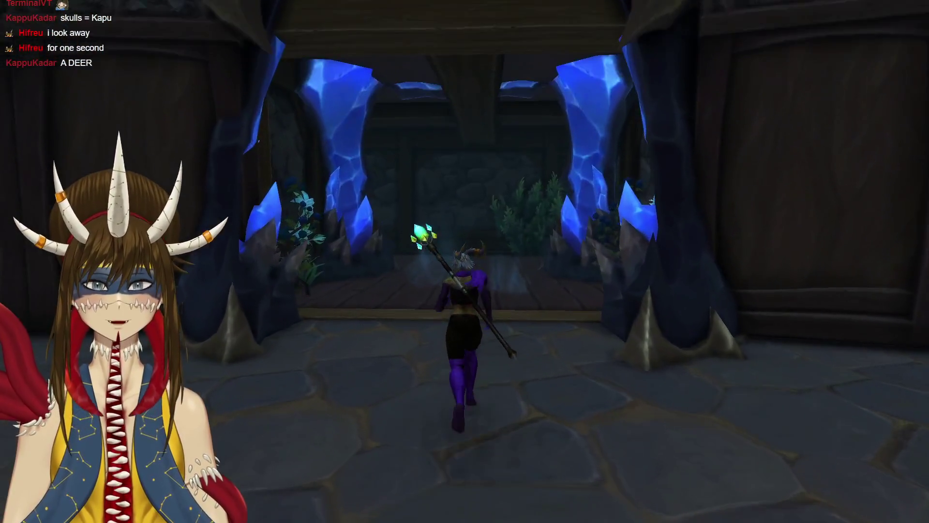
# Tour the garden courtyard: the fountain, planted steps, stone wall and glowing-flower coffin.
pyautogui.press('w')
pyautogui.press('w')
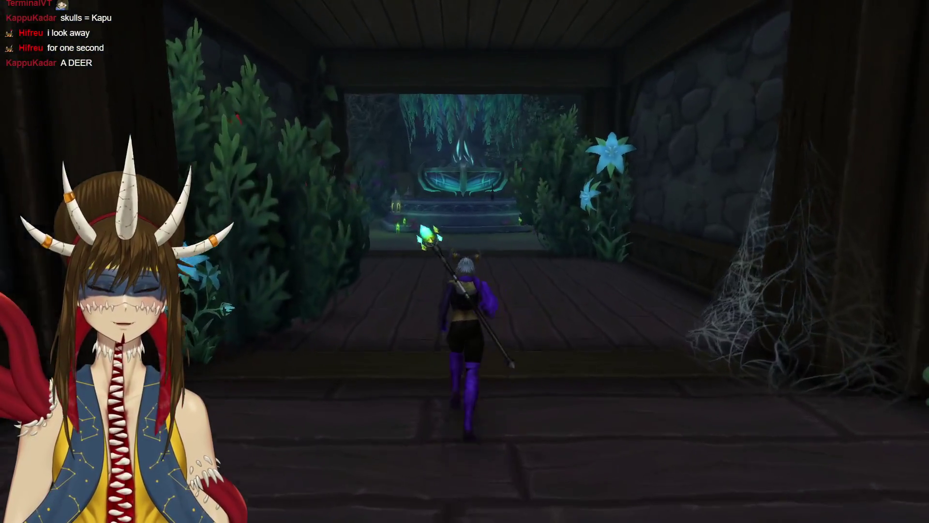
pyautogui.press('w')
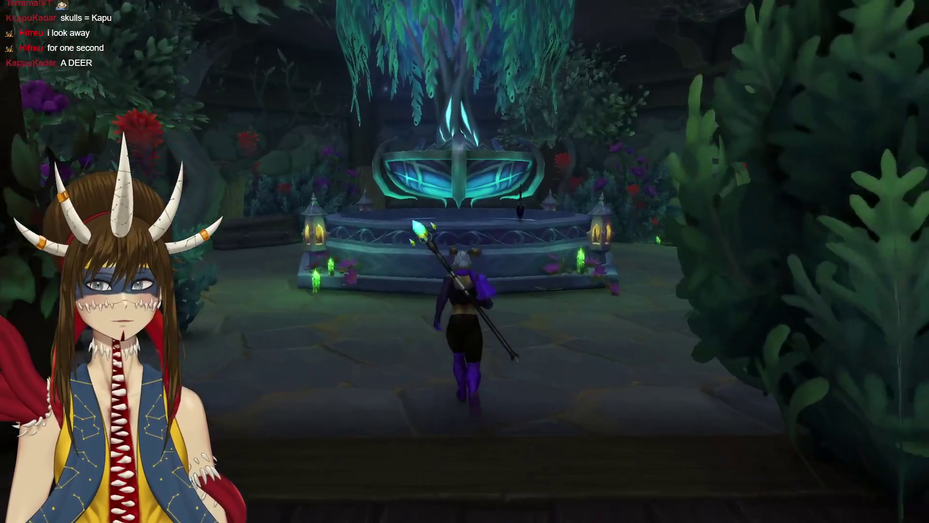
pyautogui.press('a')
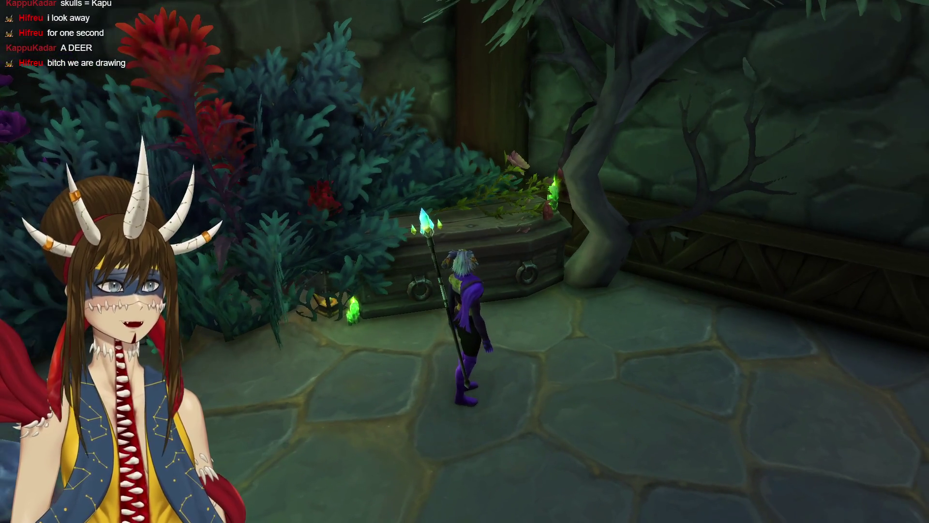
pyautogui.press('d')
pyautogui.press('w')
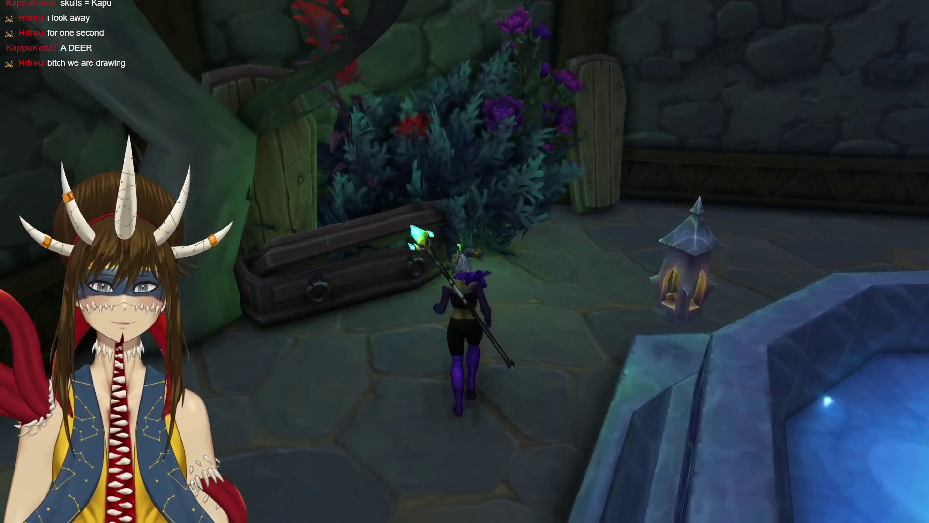
pyautogui.press('a')
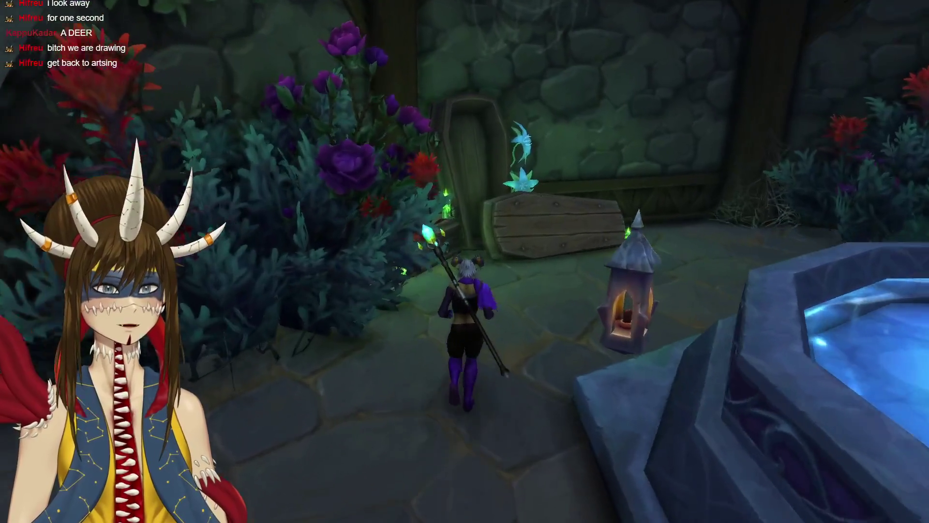
pyautogui.press('d')
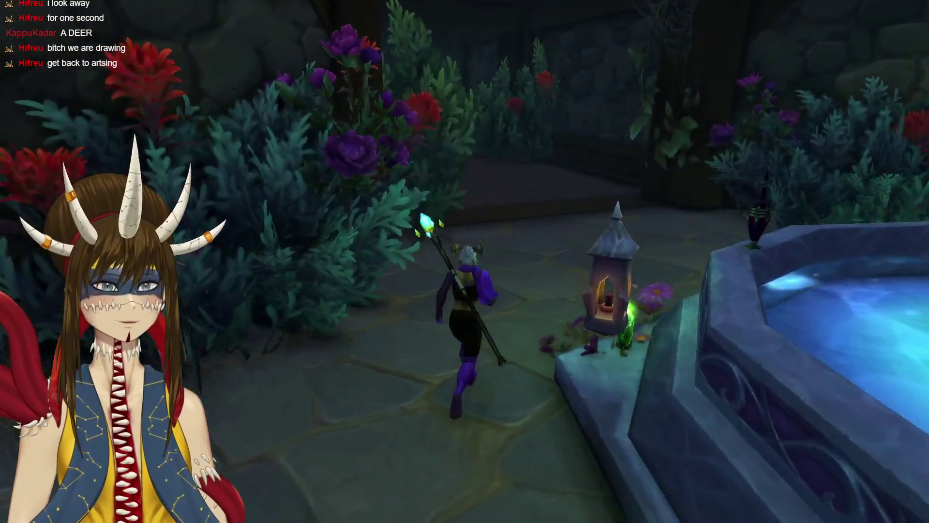
pyautogui.press('w')
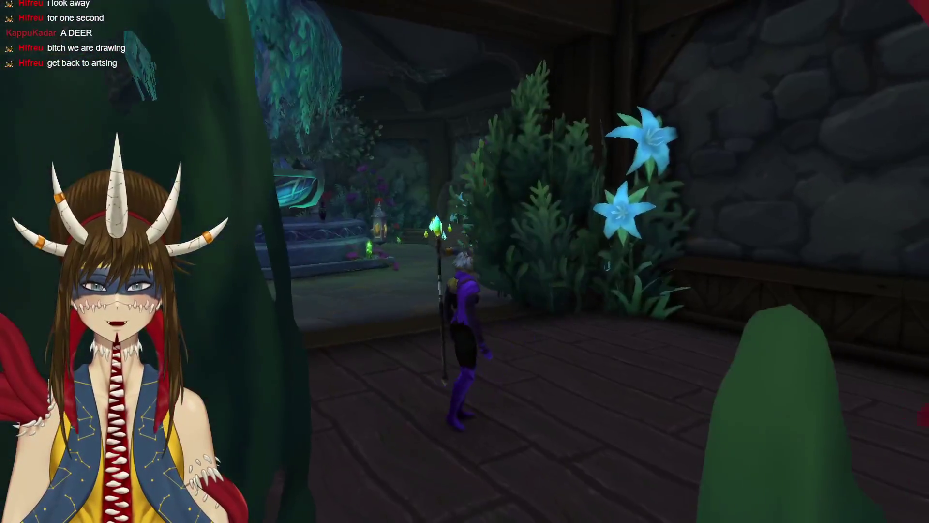
pyautogui.press('a')
pyautogui.press('w')
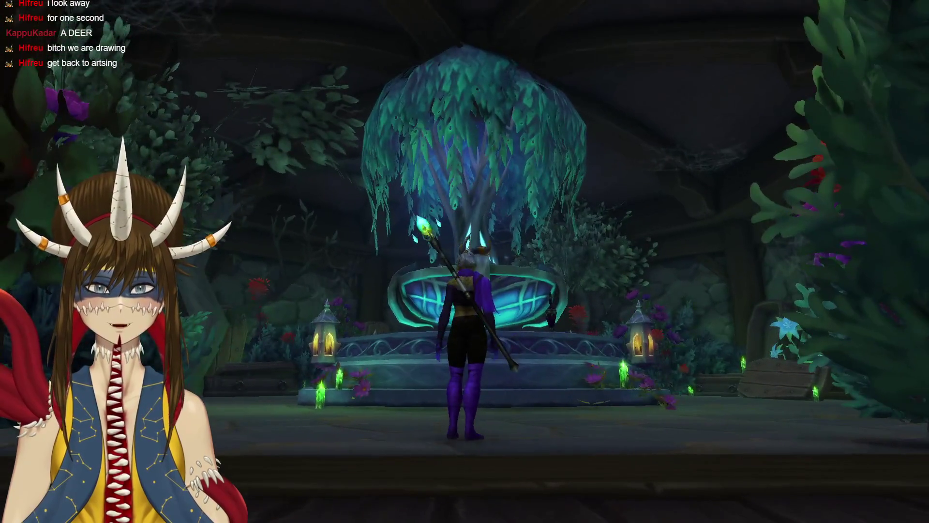
pyautogui.press('d')
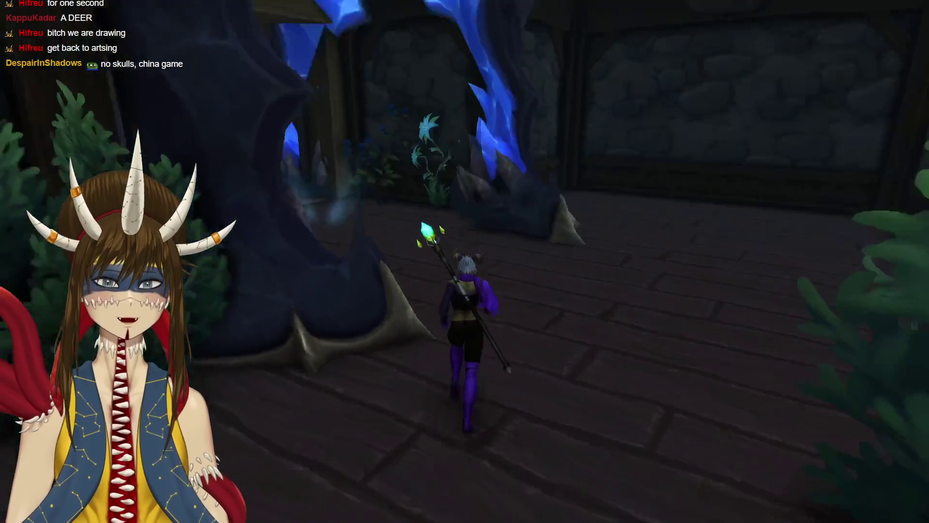
# Go through the crystal doorway and side room into the blue-curtained room with portraits.
pyautogui.press('w')
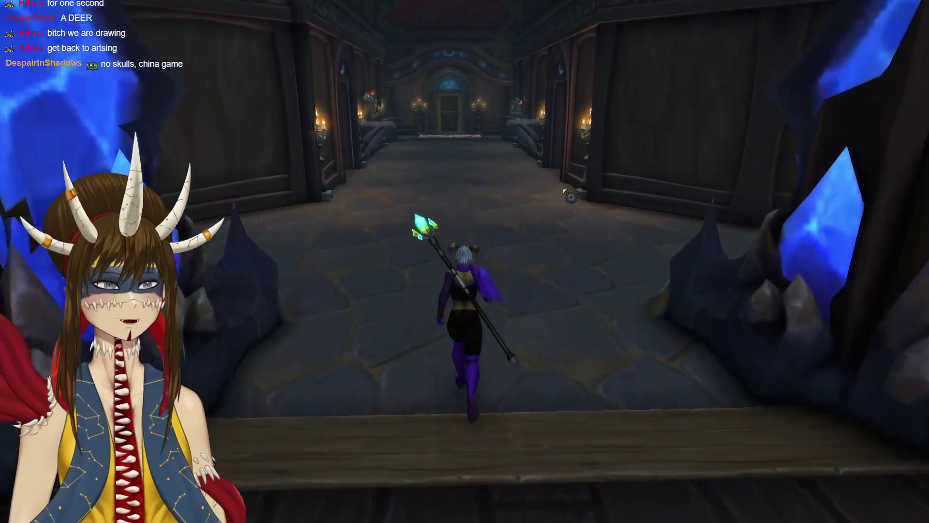
pyautogui.press('a')
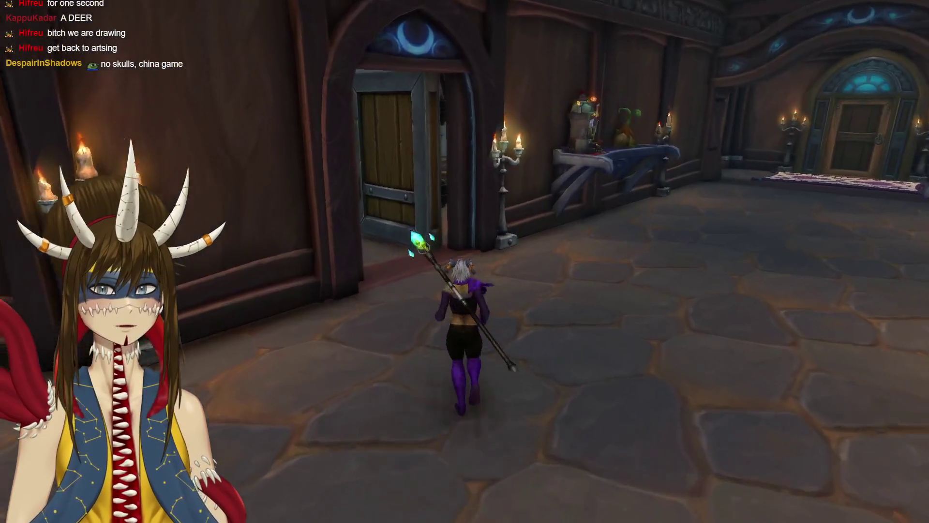
pyautogui.press('a')
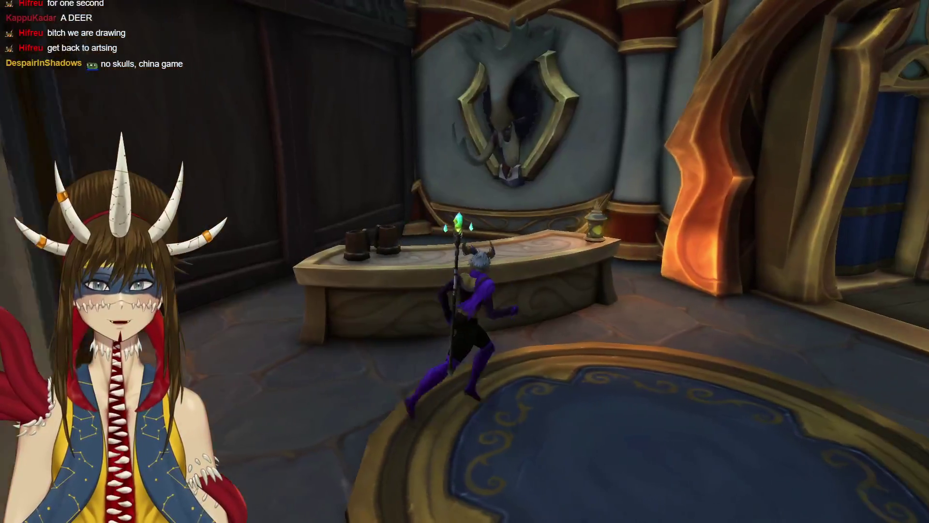
pyautogui.press('d')
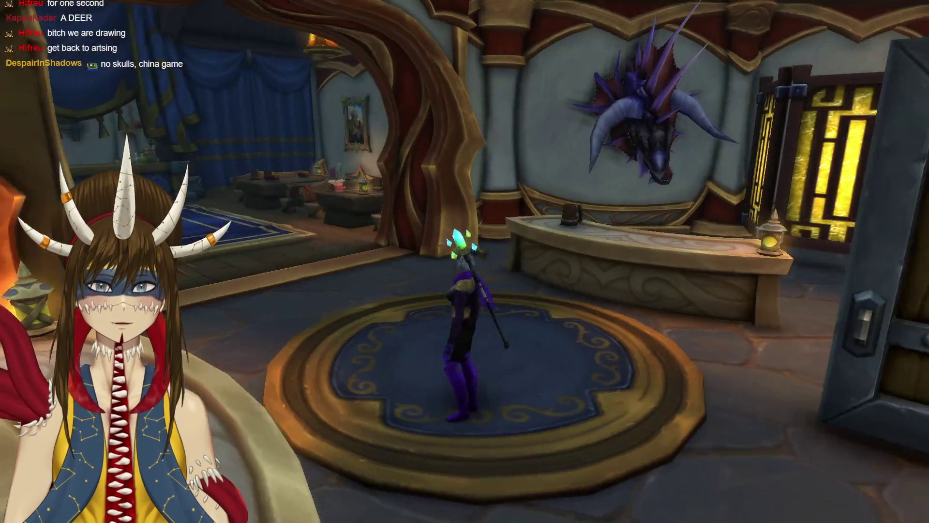
pyautogui.press('a')
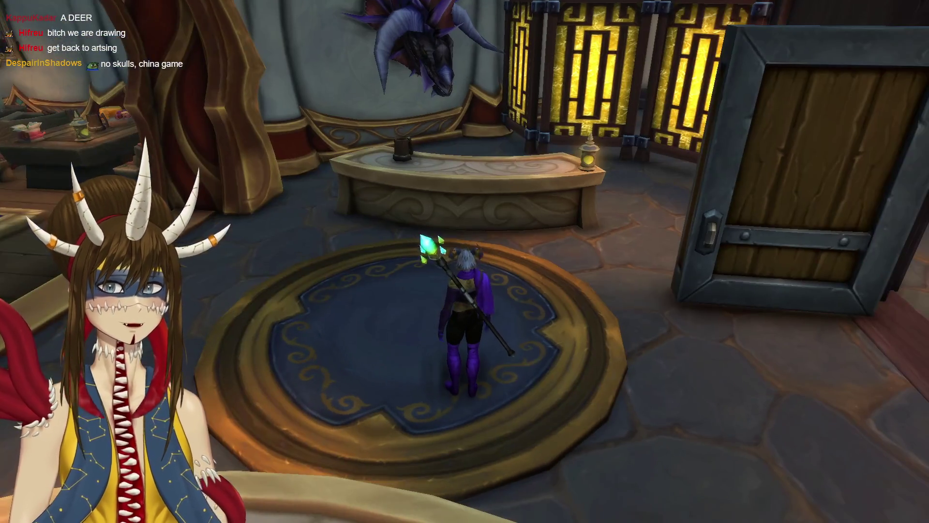
pyautogui.press('w')
pyautogui.press('d')
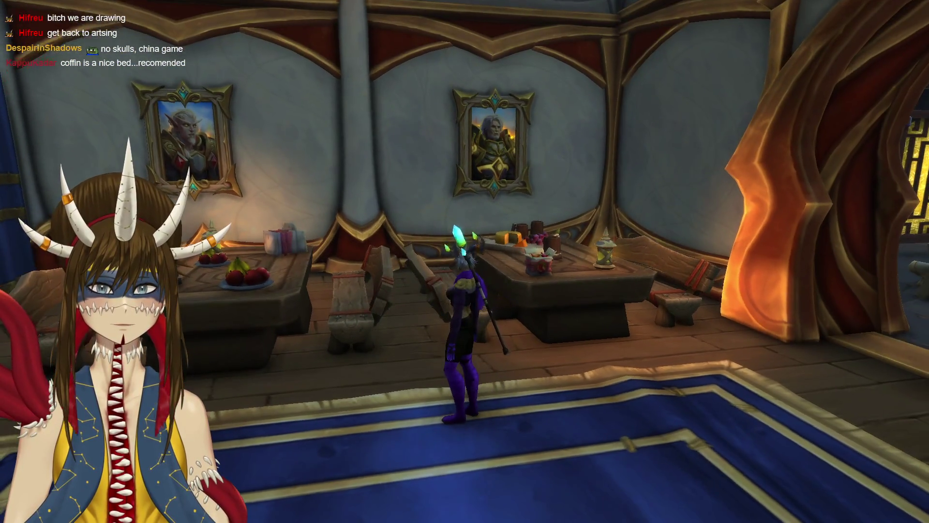
pyautogui.press('a')
pyautogui.press('w')
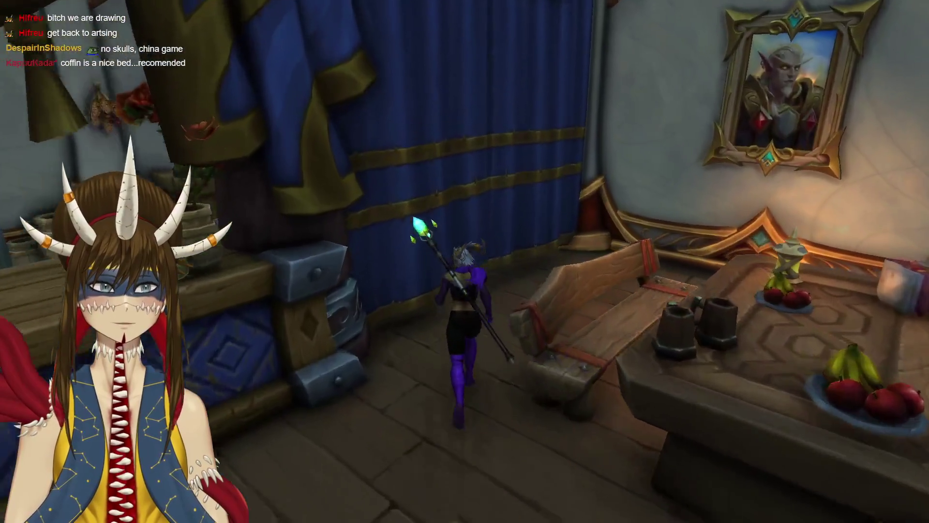
pyautogui.press('d')
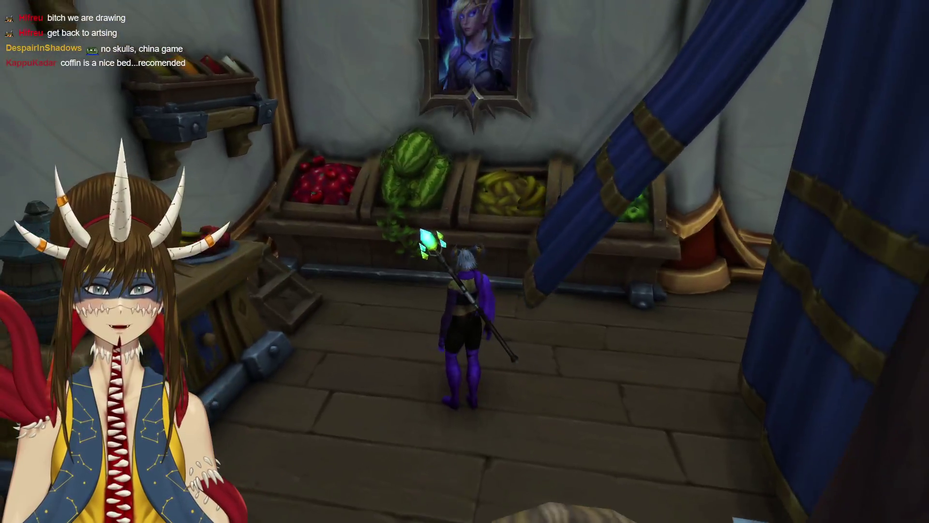
# Look over the shop, visit the cauldron and purple tub, then pass the curtains to the stairs.
pyautogui.scroll(-5, 464, 262)
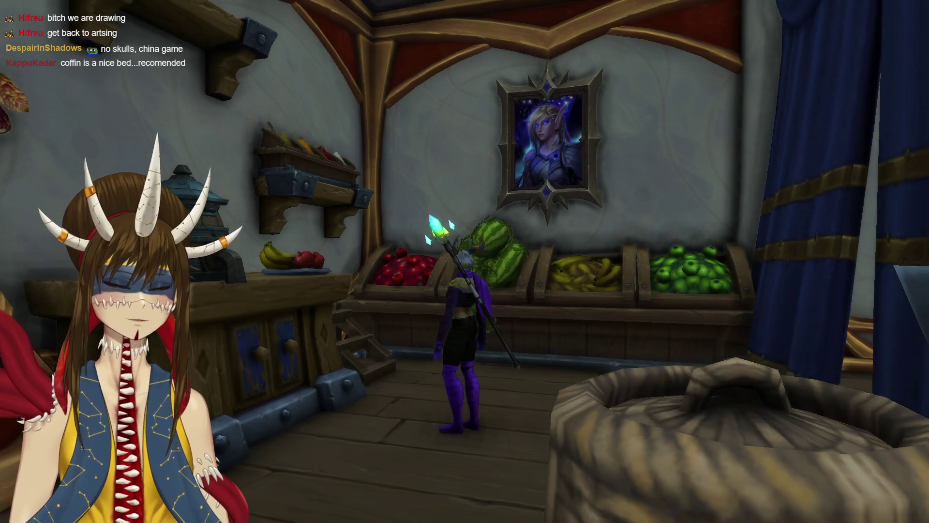
pyautogui.press('a')
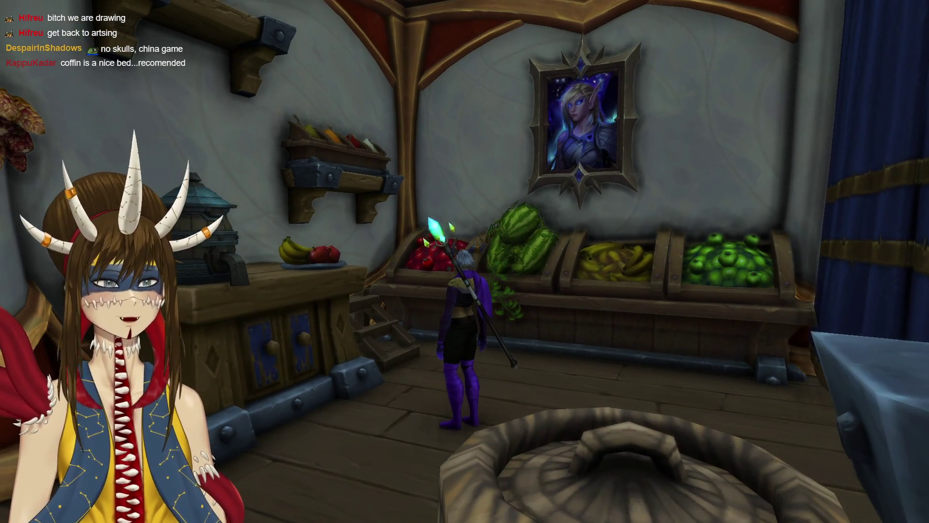
pyautogui.press('a')
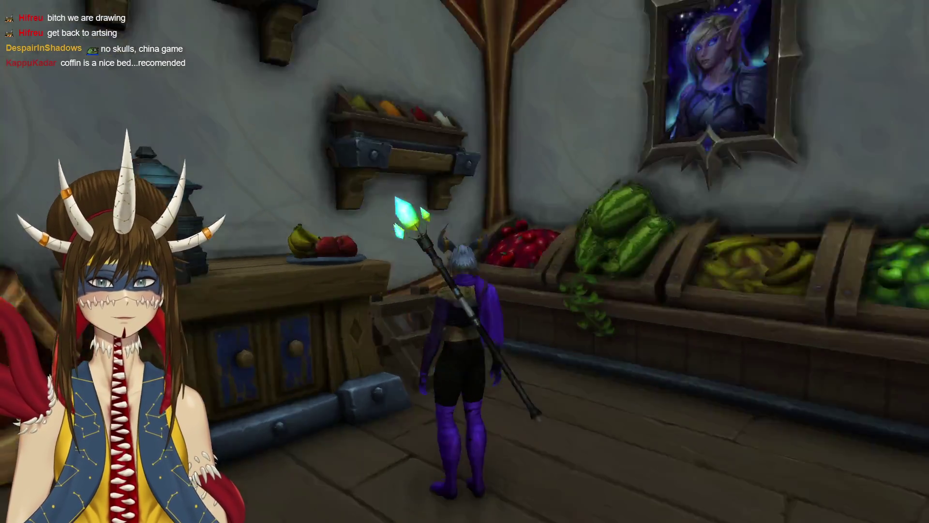
pyautogui.press('d')
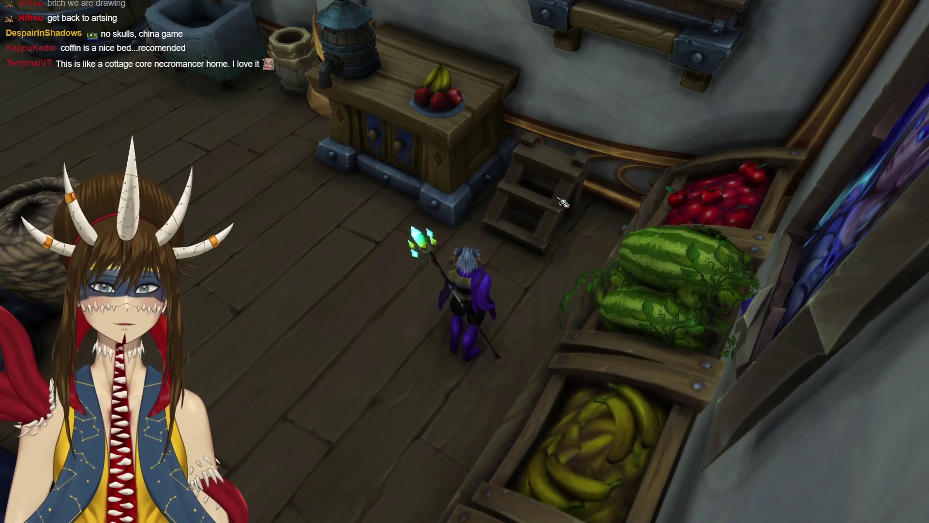
pyautogui.press('w')
pyautogui.press('a')
pyautogui.press('w')
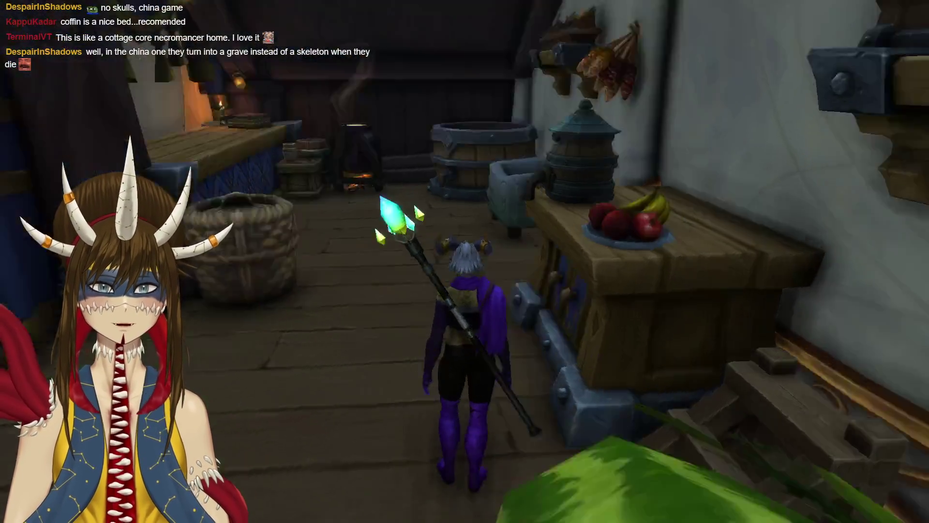
pyautogui.press('w')
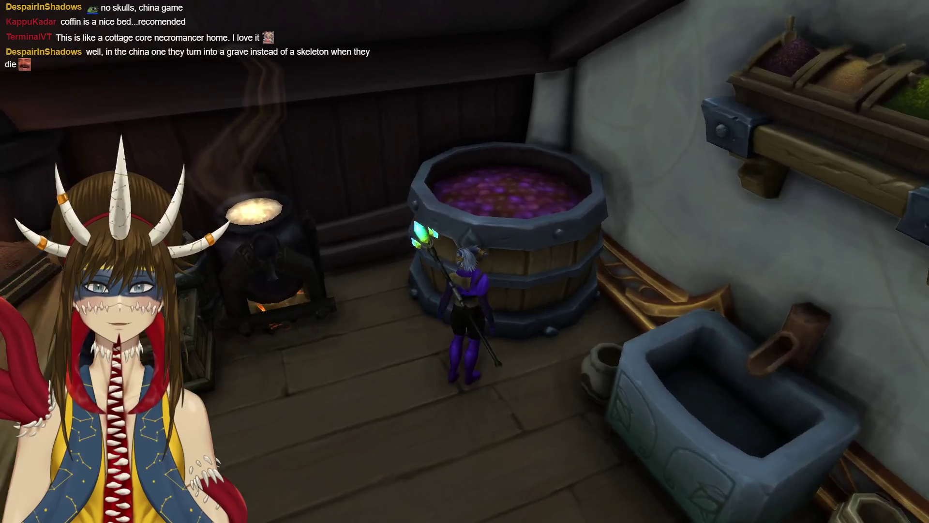
pyautogui.press('s')
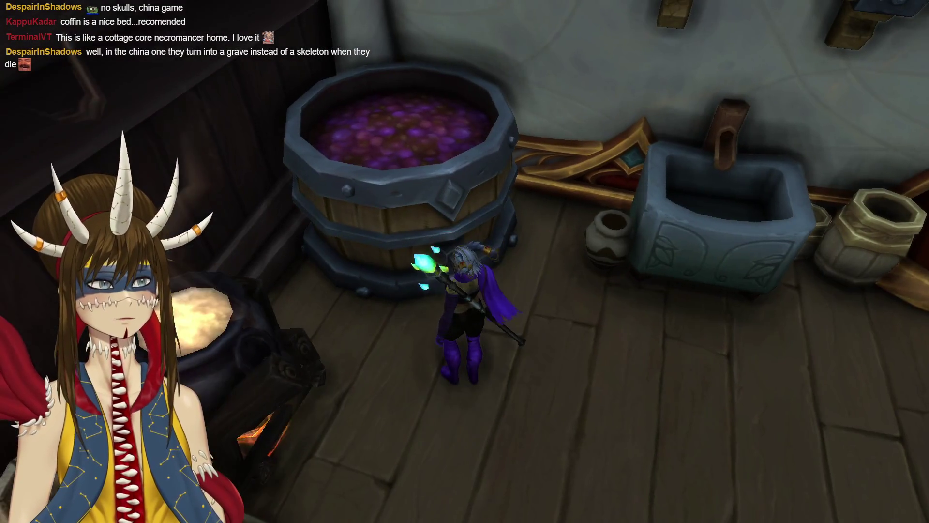
pyautogui.press('a')
pyautogui.press('w')
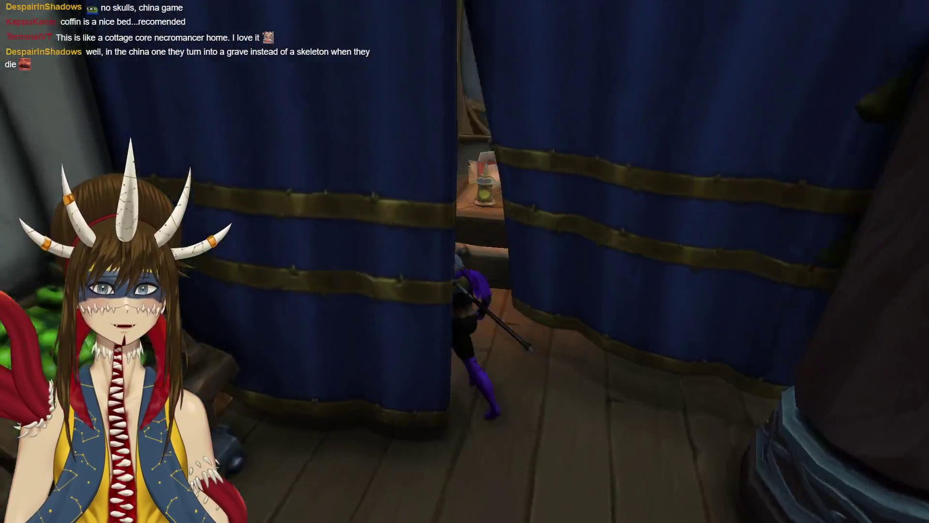
pyautogui.press('w')
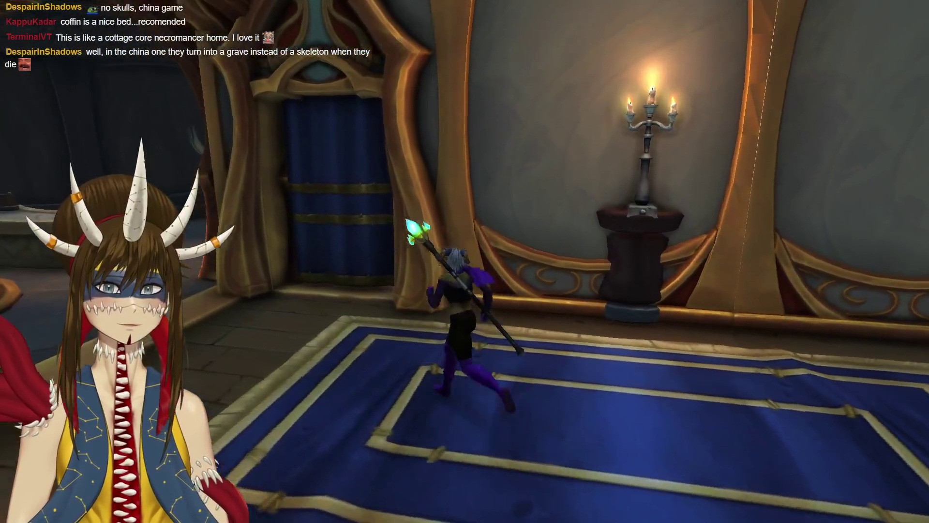
pyautogui.press('a')
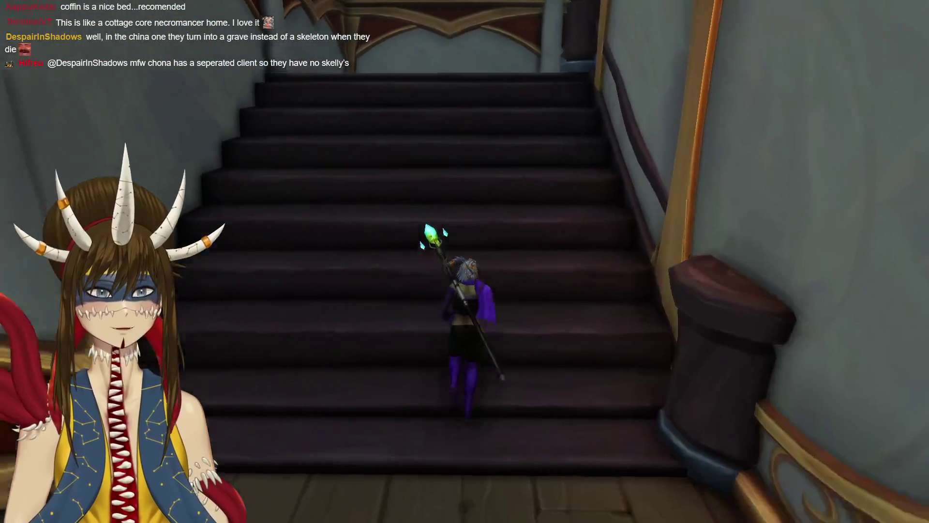
# Climb the stairs past the telescope wall onto the blue canopy platform.
pyautogui.press('d')
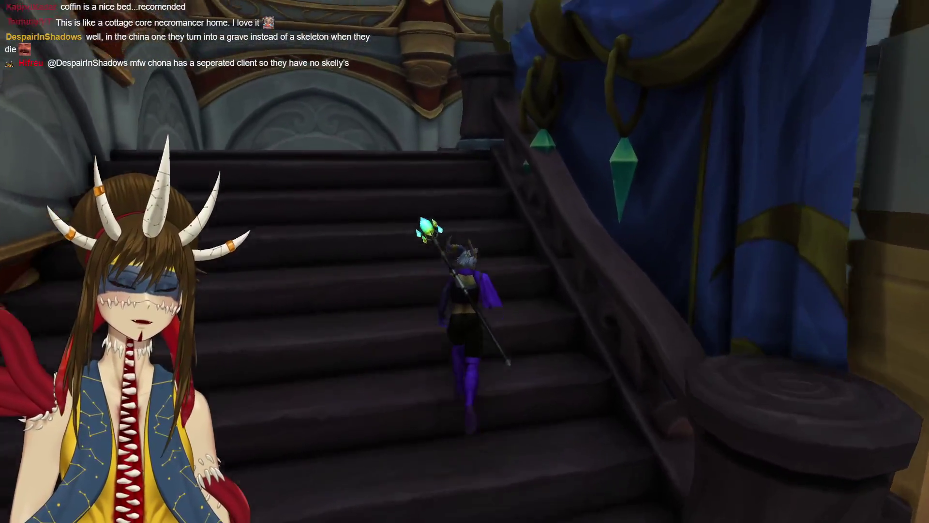
pyautogui.press('w')
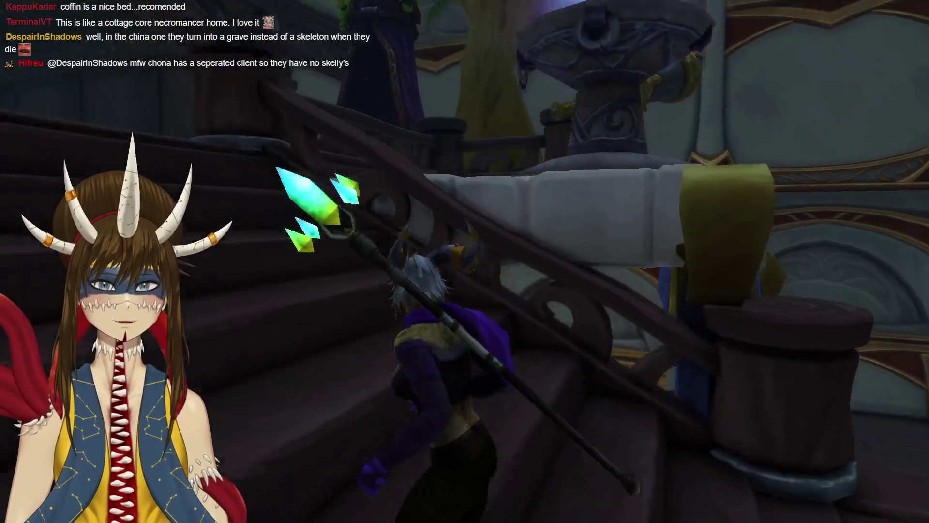
pyautogui.press('w')
pyautogui.press('w')
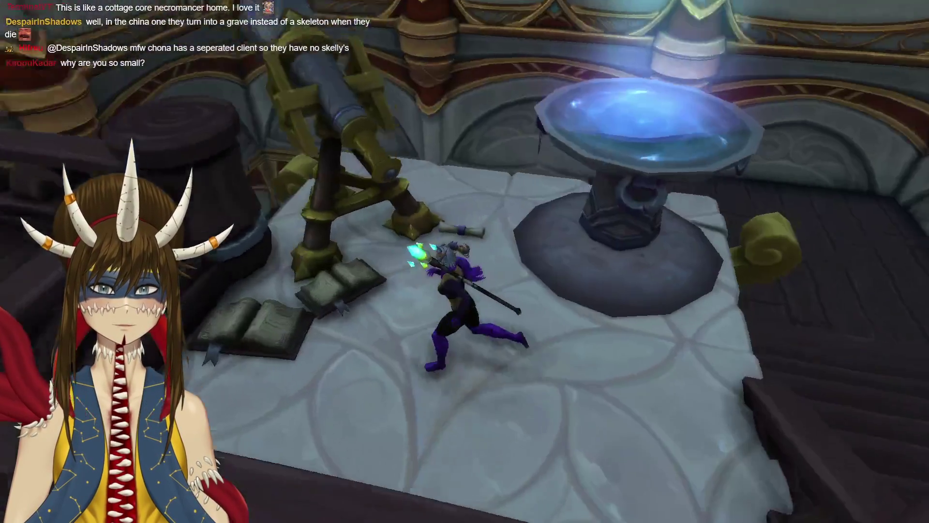
pyautogui.press('a')
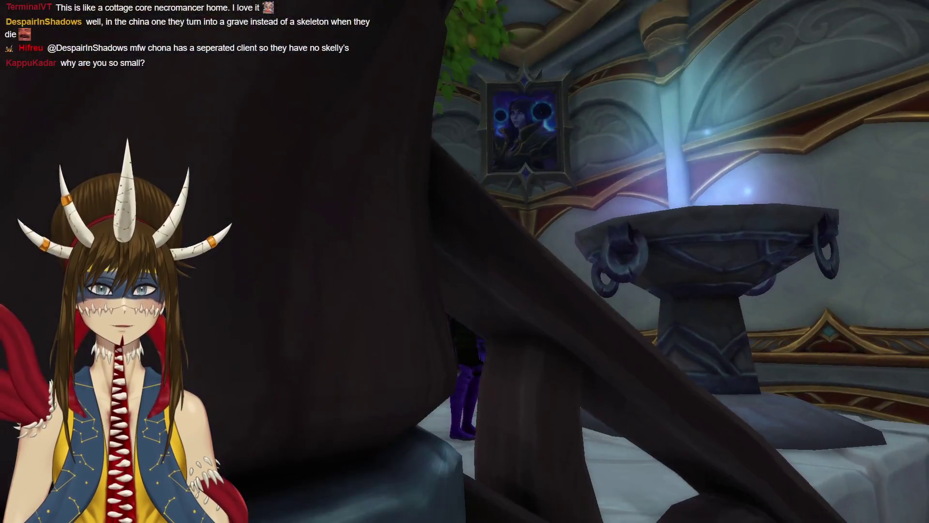
pyautogui.press('a')
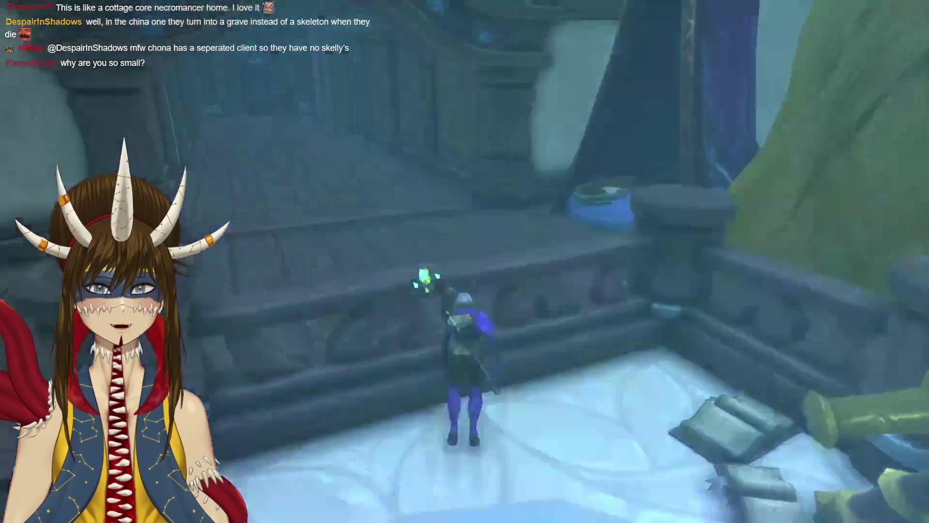
pyautogui.press('w')
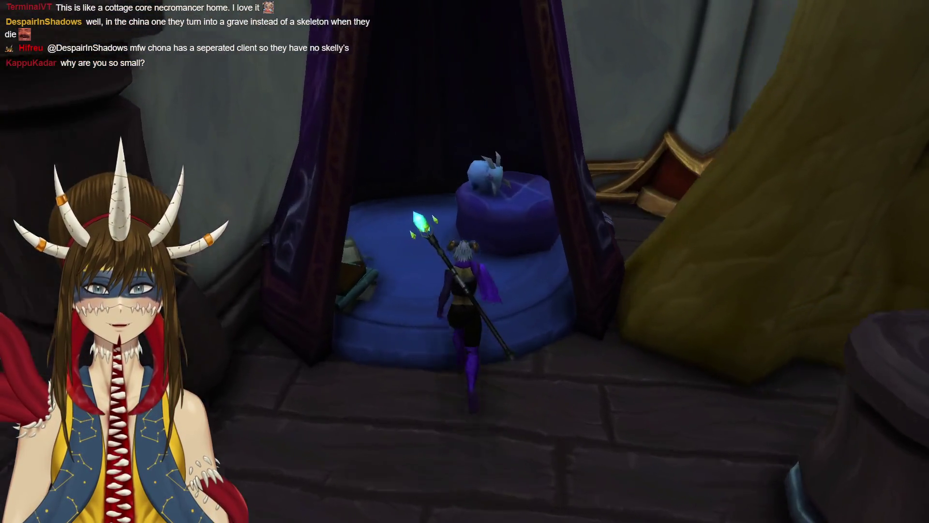
# Visit the mirror room, return to the corridor, and transform into dragon form with Alt+Z.
pyautogui.press('a')
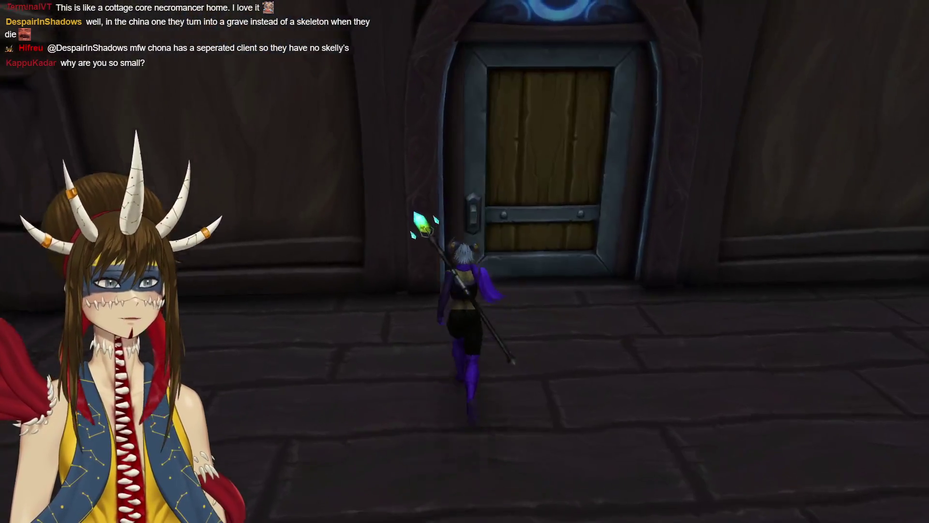
pyautogui.press('w')
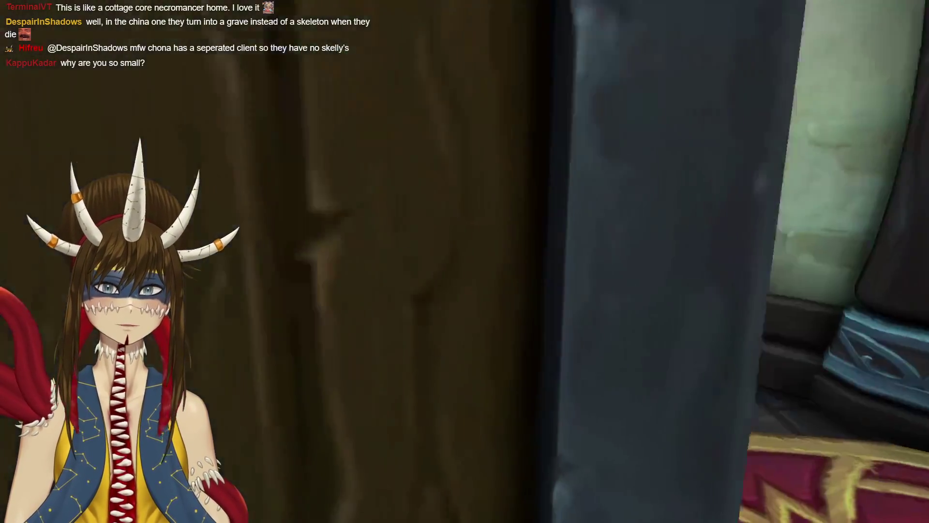
pyautogui.press('a')
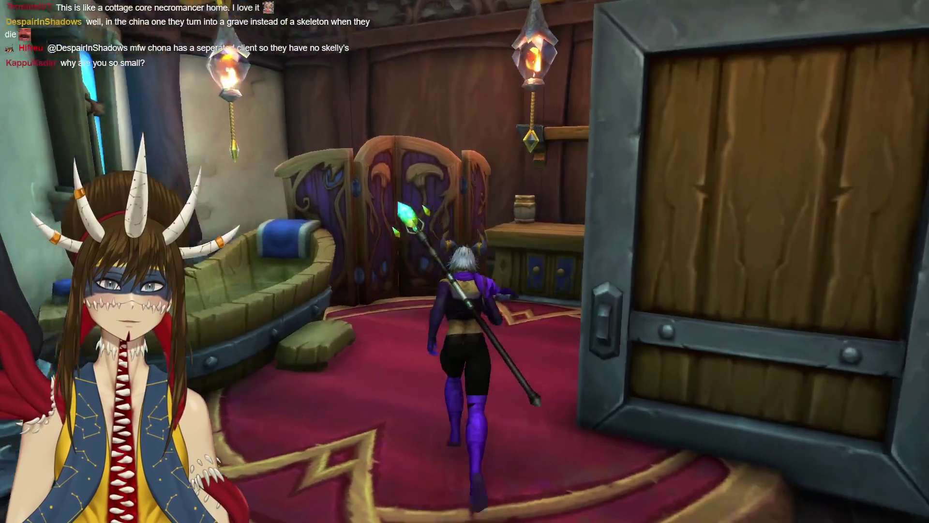
pyautogui.press('d')
pyautogui.press('w')
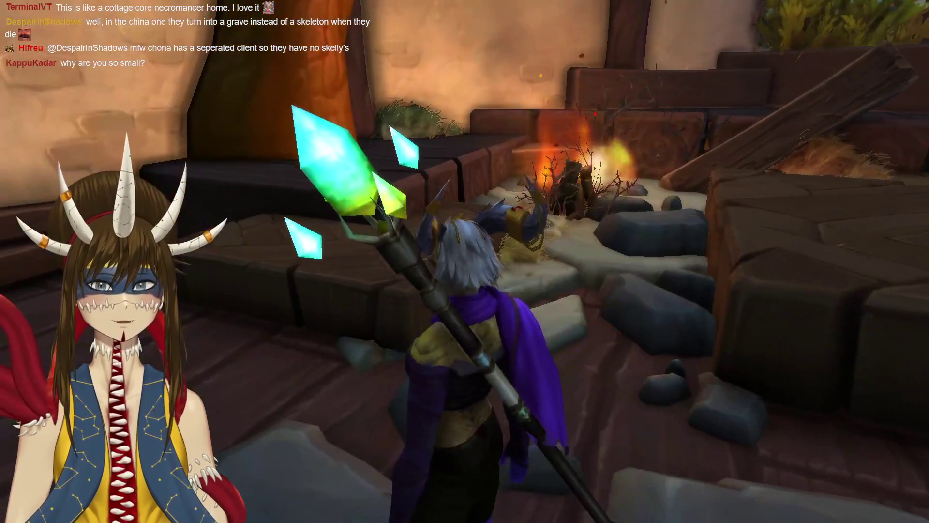
pyautogui.scroll(-5, 464, 261)
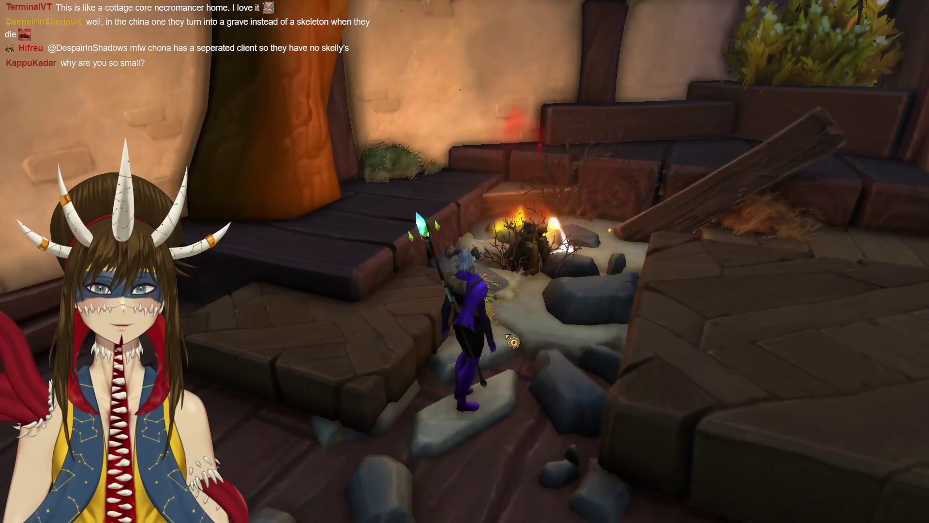
pyautogui.scroll(3, 464, 261)
pyautogui.hotkey('alt', 'z')
pyautogui.hotkey('alt', 'z')
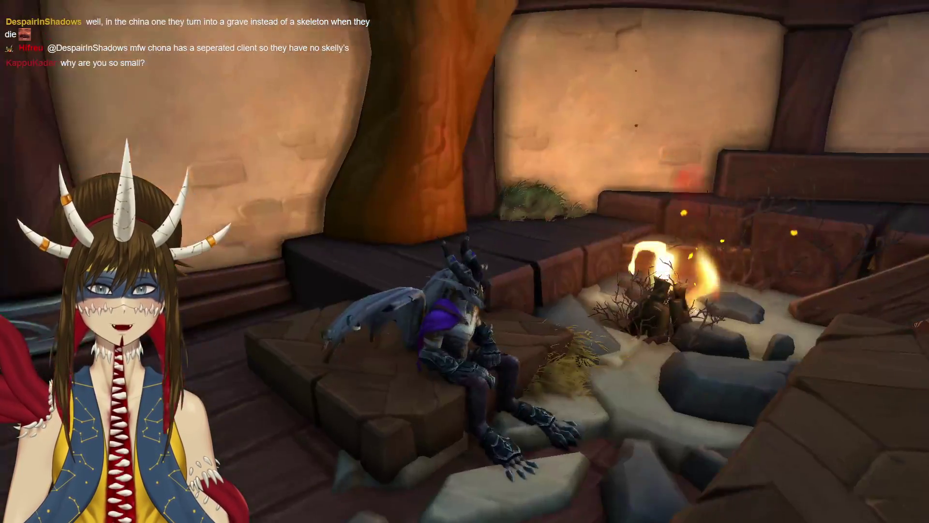
# Walk the dragon into the purple bedroom, orbit to view the bed, and exit through the curtained door.
pyautogui.moveTo(465, 261)
pyautogui.mouseDown()
pyautogui.moveTo(416, 261)
pyautogui.moveTo(426, 271)
pyautogui.moveTo(387, 300)
pyautogui.moveTo(458, 411)
pyautogui.moveTo(653, 396)
pyautogui.moveTo(677, 378)
pyautogui.moveTo(725, 373)
pyautogui.mouseUp()
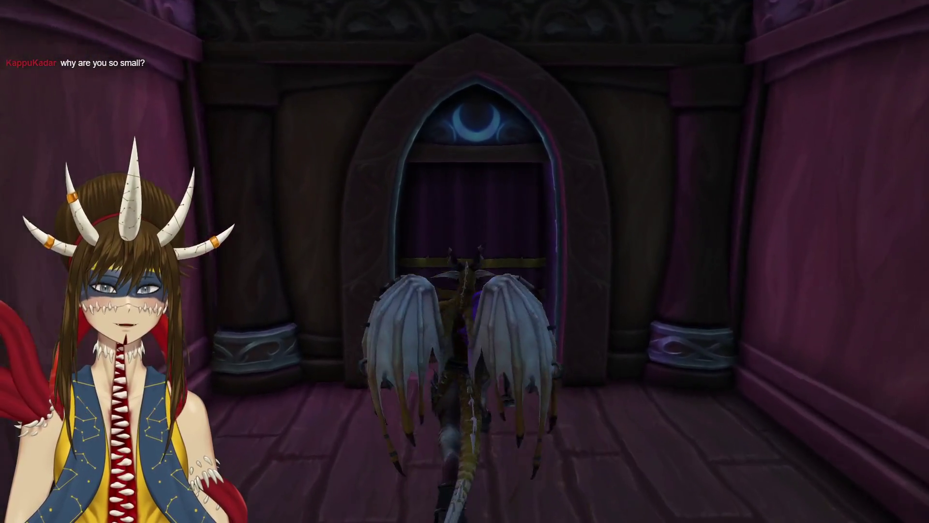
pyautogui.press('w')
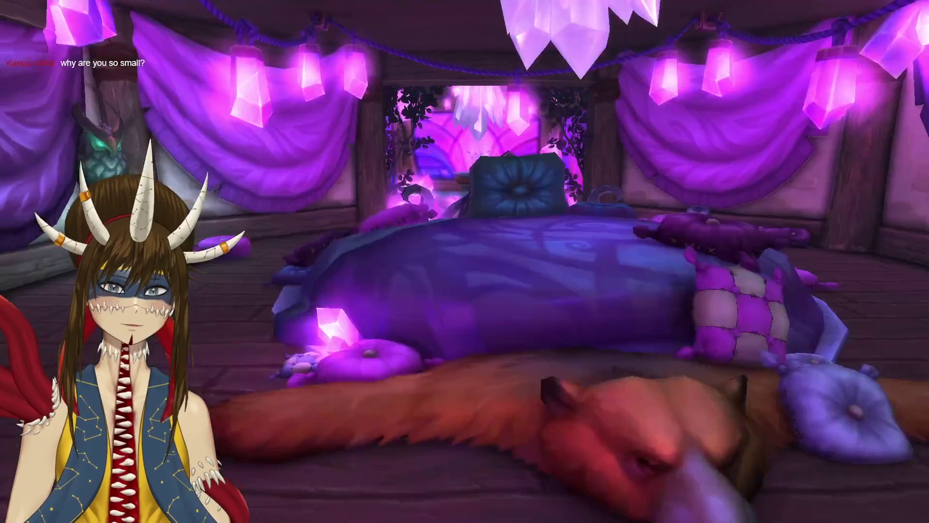
pyautogui.moveTo(531, 356); pyautogui.dragTo(726, 357)
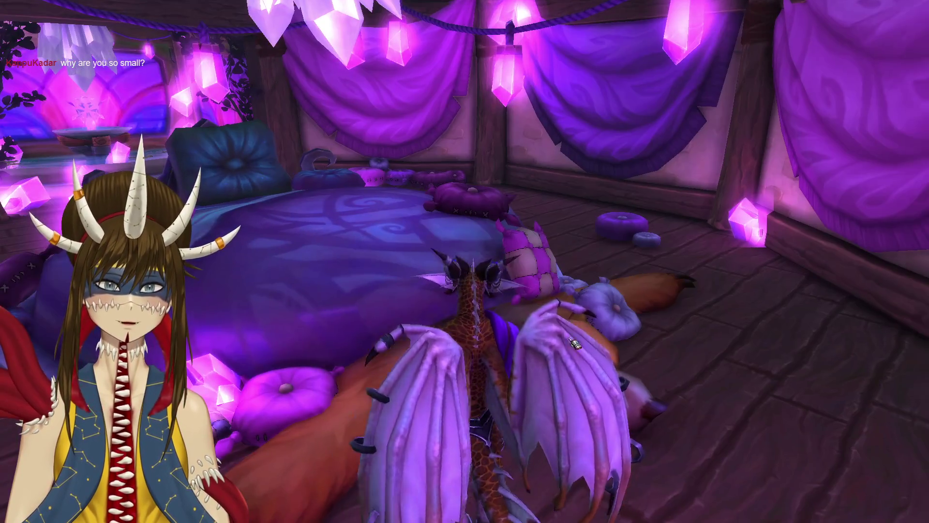
pyautogui.moveTo(635, 263)
pyautogui.mouseDown()
pyautogui.moveTo(442, 262)
pyautogui.moveTo(587, 263)
pyautogui.mouseUp()
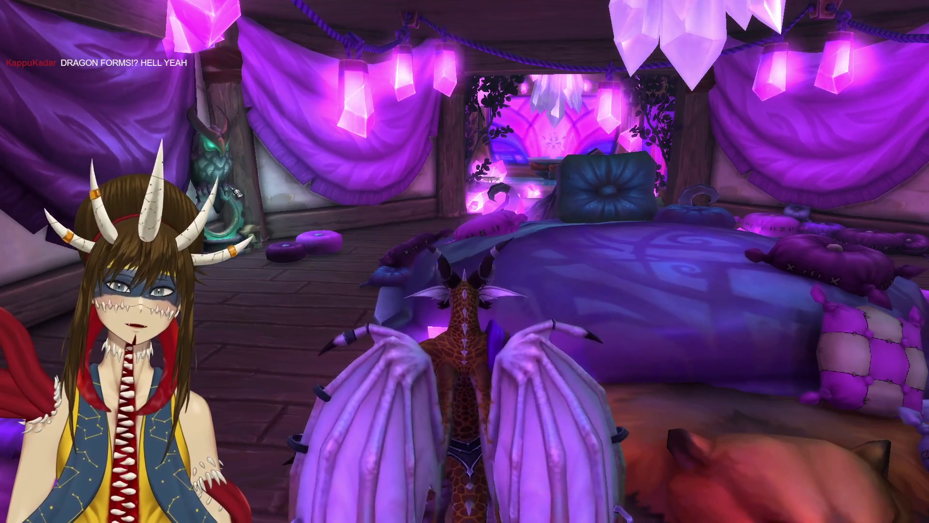
pyautogui.moveTo(477, 247)
pyautogui.mouseDown()
pyautogui.moveTo(602, 246)
pyautogui.moveTo(419, 247)
pyautogui.moveTo(874, 247)
pyautogui.moveTo(728, 247)
pyautogui.moveTo(748, 246)
pyautogui.mouseUp()
pyautogui.press('w')
pyautogui.press('w')
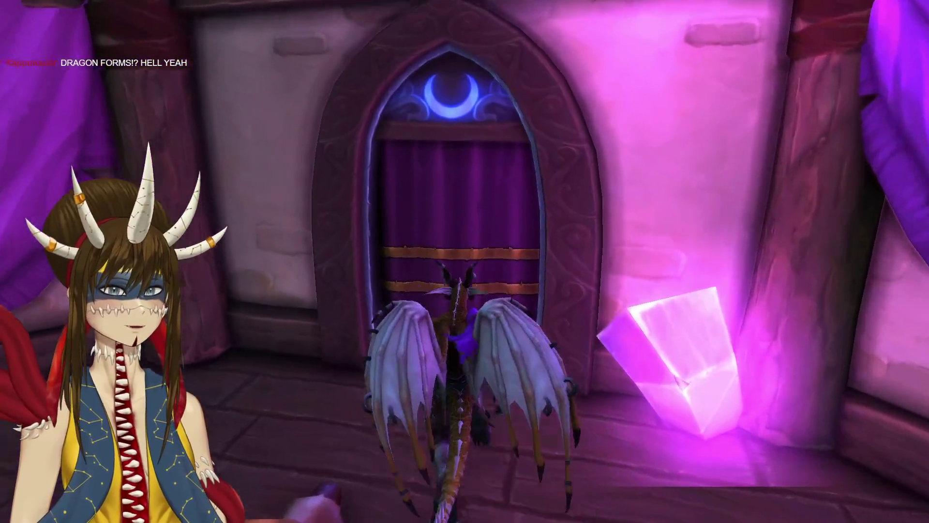
pyautogui.press('w')
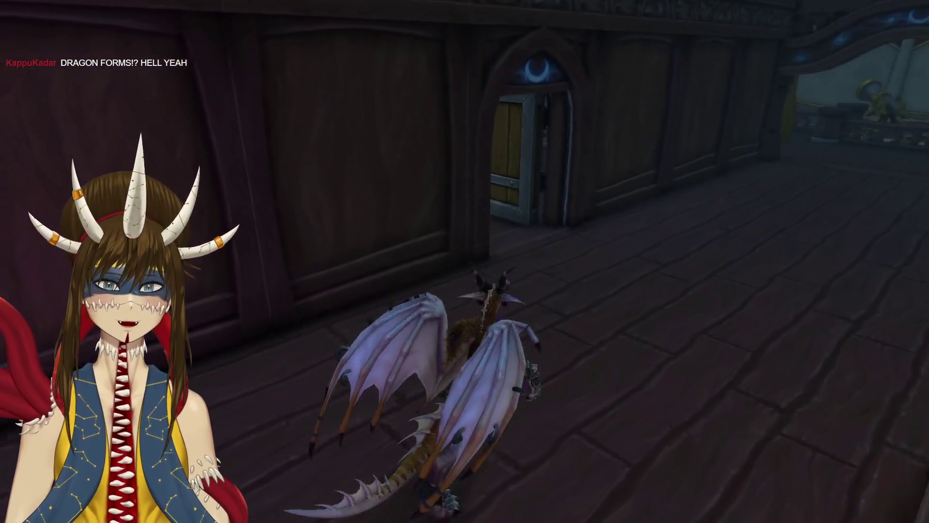
# Walk up to the study desk, orbit the view around the dragon, then return to the purple bedroom.
pyautogui.press('w')
pyautogui.moveTo(748, 247)
pyautogui.mouseDown()
pyautogui.moveTo(748, 319)
pyautogui.moveTo(899, 266)
pyautogui.mouseUp()
pyautogui.press('w')
pyautogui.press('a')
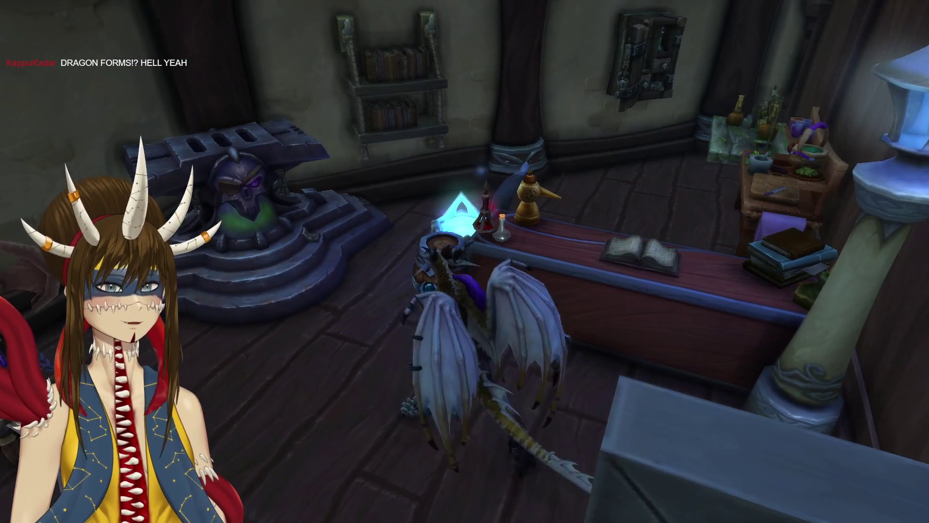
pyautogui.press('d')
pyautogui.moveTo(505, 277); pyautogui.dragTo(701, 280)
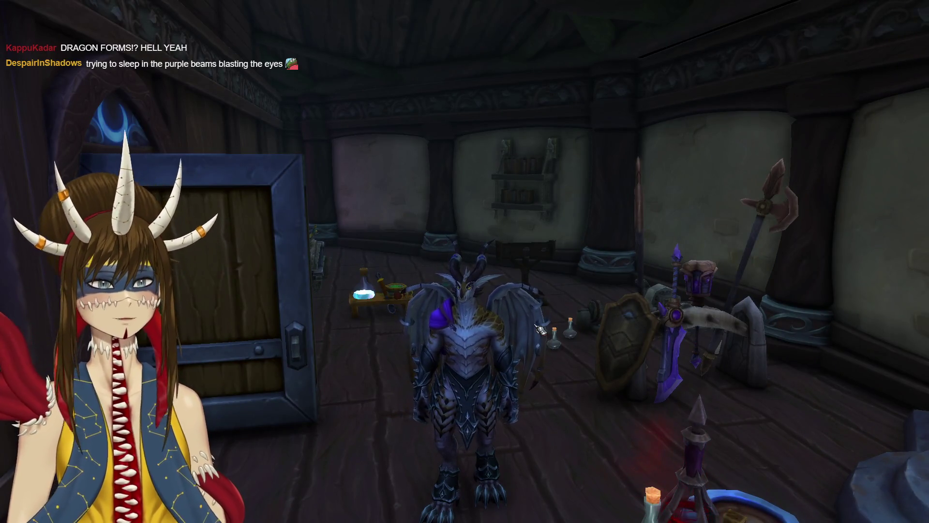
pyautogui.moveTo(541, 331); pyautogui.dragTo(701, 334)
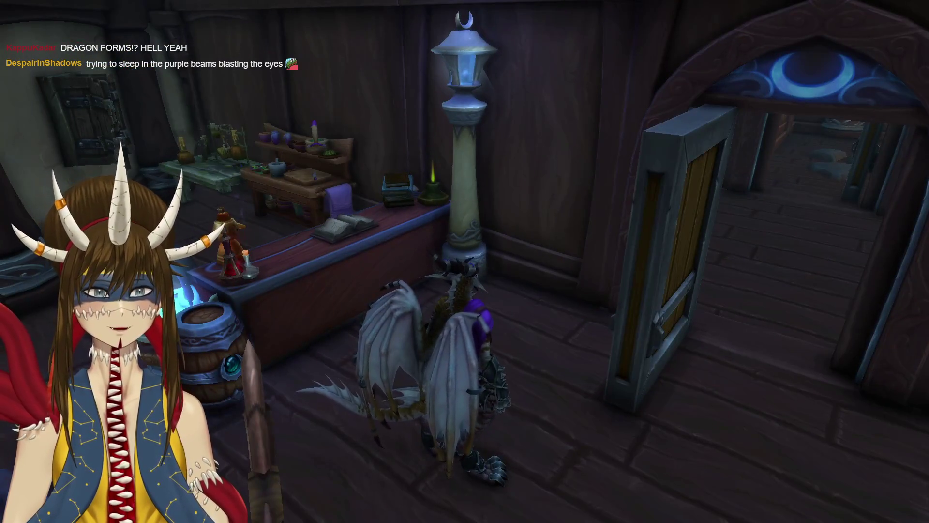
pyautogui.press('w')
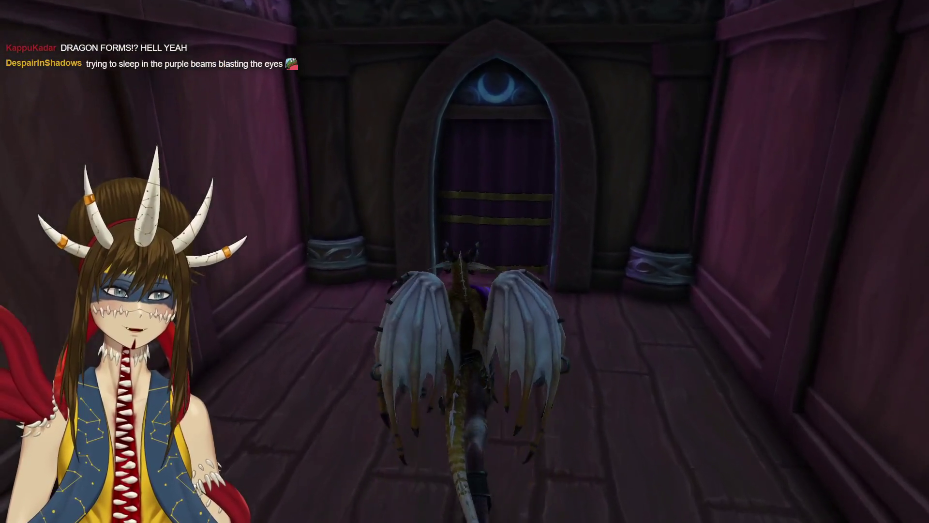
pyautogui.press('w')
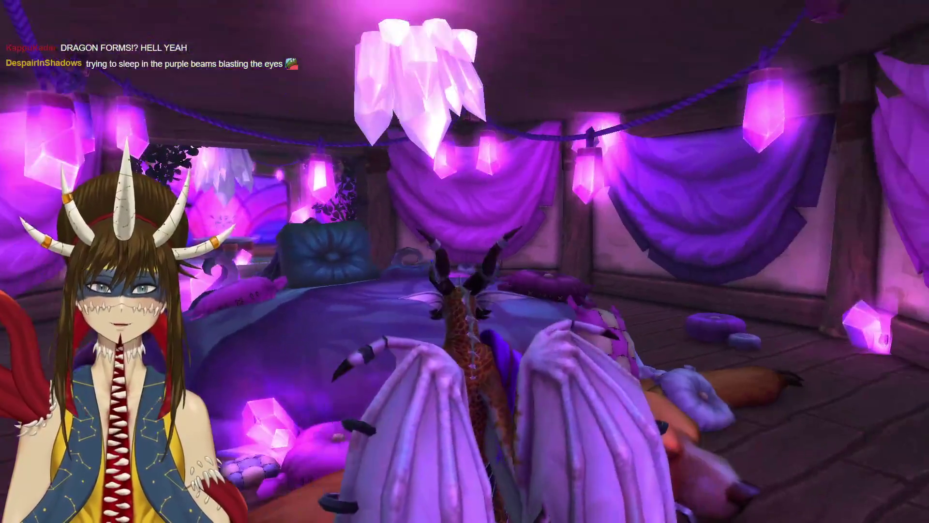
pyautogui.press('d')
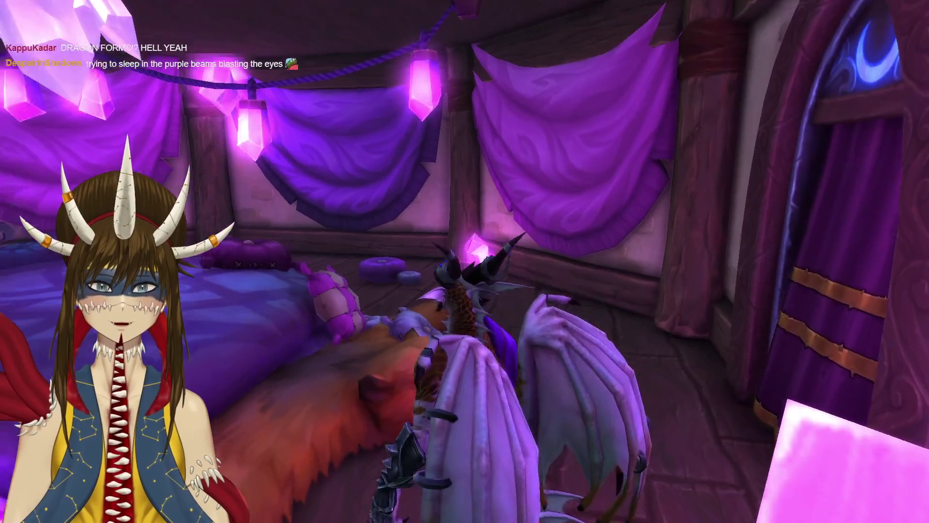
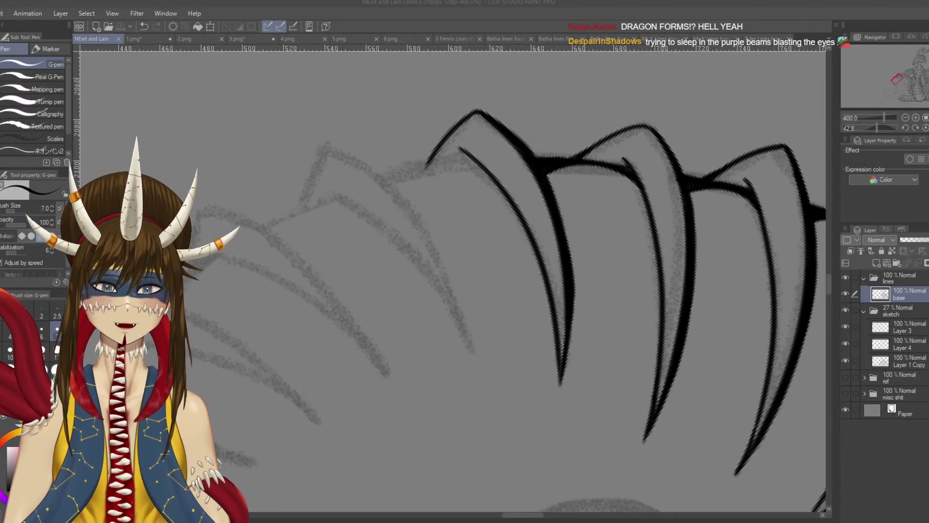
# Try inking the spike's long outer edge several times, discard every attempt, and save.
pyautogui.moveTo(486, 156)
pyautogui.mouseDown()
pyautogui.moveTo(518, 242)
pyautogui.moveTo(485, 143)
pyautogui.mouseUp()
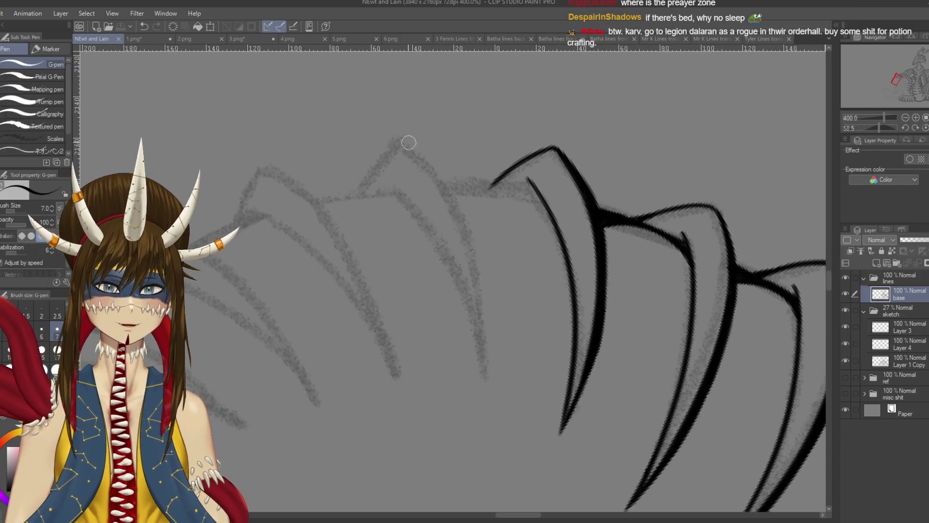
pyautogui.moveTo(419, 158); pyautogui.dragTo(485, 366)
pyautogui.hotkey('ctrl', 'z')
pyautogui.moveTo(402, 143); pyautogui.dragTo(493, 374)
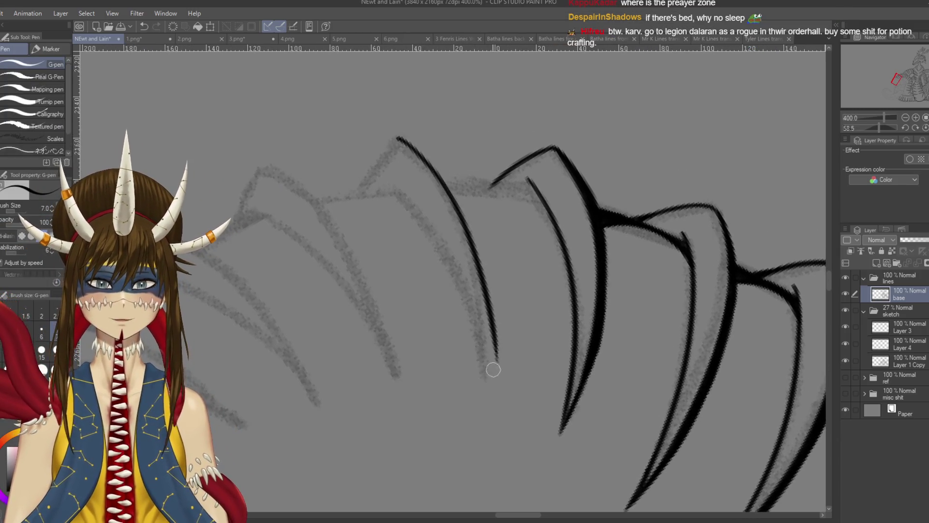
pyautogui.hotkey('ctrl', 'z')
pyautogui.moveTo(402, 136)
pyautogui.mouseDown()
pyautogui.moveTo(485, 263)
pyautogui.moveTo(492, 383)
pyautogui.moveTo(408, 143)
pyautogui.moveTo(493, 386)
pyautogui.mouseUp()
pyautogui.hotkey('ctrl', 'z')
pyautogui.hotkey('ctrl', 'z')
pyautogui.moveTo(403, 139)
pyautogui.mouseDown()
pyautogui.moveTo(486, 368)
pyautogui.moveTo(490, 406)
pyautogui.moveTo(438, 181)
pyautogui.moveTo(483, 399)
pyautogui.mouseUp()
pyautogui.hotkey('ctrl', 'z')
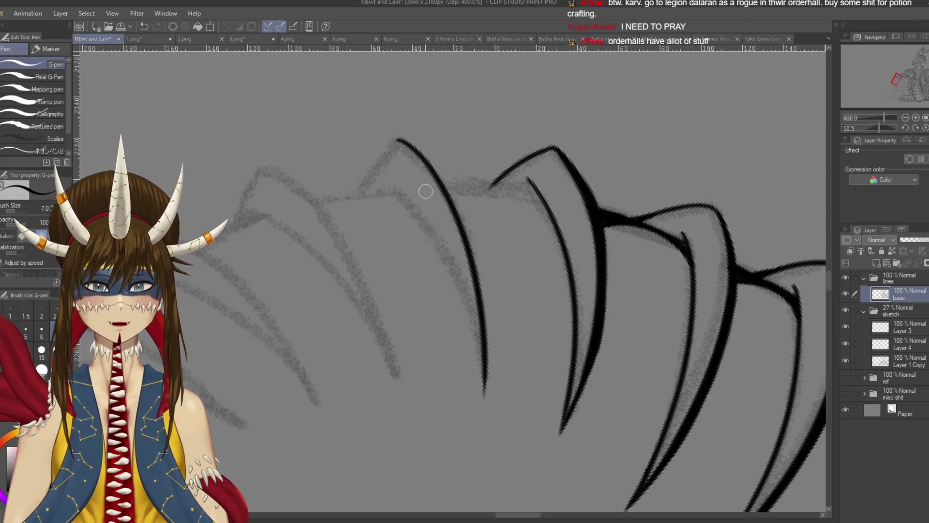
pyautogui.hotkey('ctrl', 's')
# Ink the spike's left flank down from its peak, retrying until it fits, and save.
pyautogui.moveTo(435, 290); pyautogui.dragTo(459, 284)
pyautogui.moveTo(422, 135); pyautogui.dragTo(481, 185)
pyautogui.hotkey('ctrl', 'z')
pyautogui.moveTo(421, 132); pyautogui.dragTo(386, 179)
pyautogui.hotkey('ctrl', 'z')
pyautogui.hotkey('ctrl', 'z')
pyautogui.moveTo(422, 132); pyautogui.dragTo(385, 180)
pyautogui.hotkey('ctrl', 'z')
pyautogui.moveTo(422, 131); pyautogui.dragTo(379, 199)
pyautogui.hotkey('ctrl', 'z')
pyautogui.moveTo(422, 130); pyautogui.dragTo(373, 199)
pyautogui.hotkey('ctrl', 'z')
pyautogui.moveTo(421, 130); pyautogui.dragTo(385, 180)
pyautogui.moveTo(435, 242); pyautogui.dragTo(429, 236)
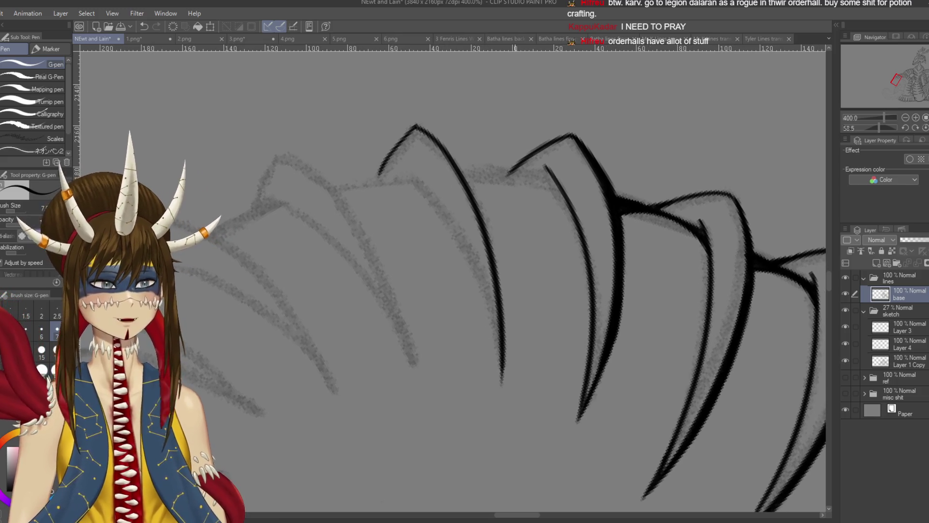
pyautogui.hotkey('ctrl', 's')
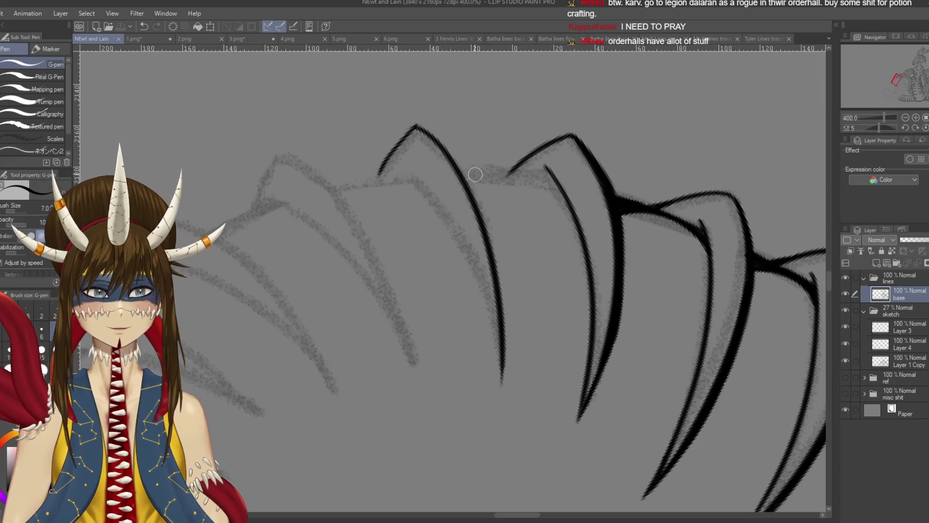
# Ink the first peak's right flank from the peak down to its base.
pyautogui.moveTo(475, 176); pyautogui.dragTo(482, 178)
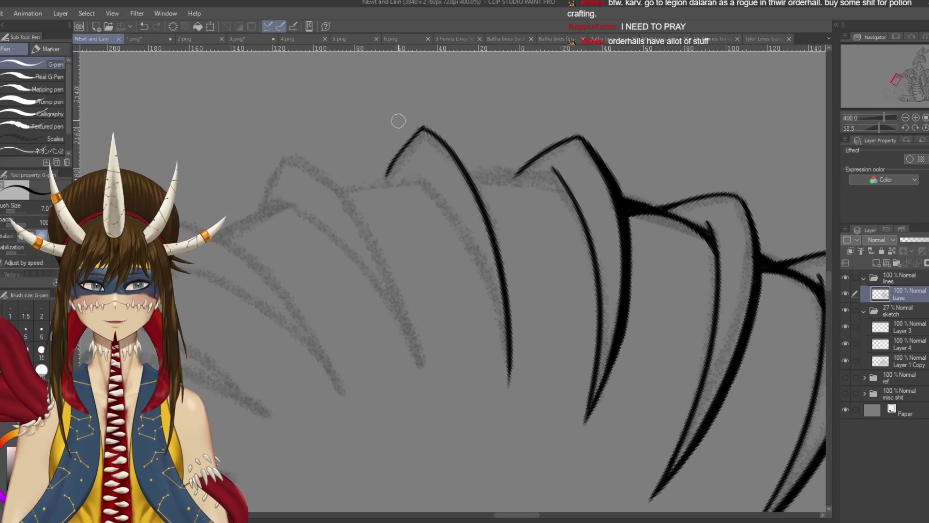
pyautogui.moveTo(422, 126); pyautogui.dragTo(484, 193)
pyautogui.moveTo(457, 155)
pyautogui.mouseDown()
pyautogui.moveTo(491, 223)
pyautogui.moveTo(484, 196)
pyautogui.moveTo(508, 278)
pyautogui.mouseUp()
pyautogui.moveTo(489, 221); pyautogui.dragTo(517, 317)
pyautogui.moveTo(500, 258); pyautogui.dragTo(518, 355)
pyautogui.hotkey('ctrl', 'z')
pyautogui.hotkey('ctrl', 'z')
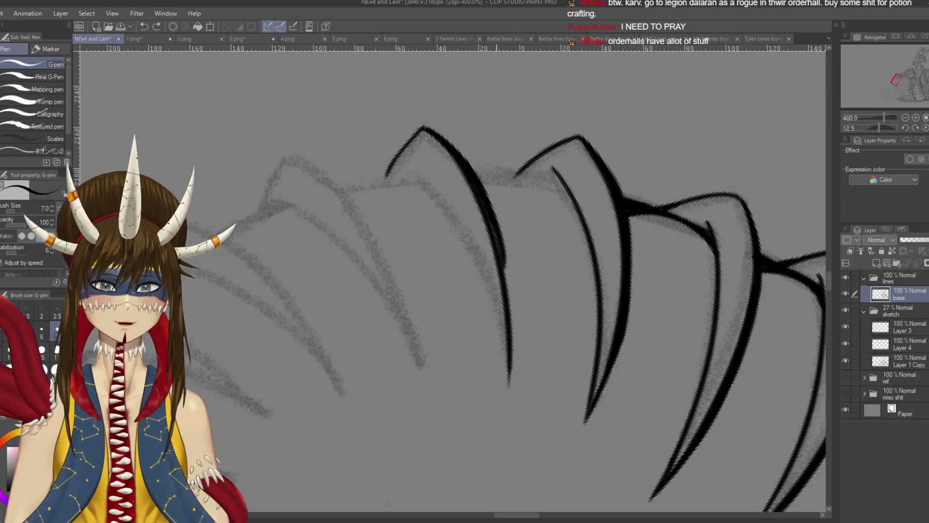
pyautogui.moveTo(498, 218); pyautogui.dragTo(517, 334)
pyautogui.hotkey('ctrl', 'z')
pyautogui.moveTo(491, 222); pyautogui.dragTo(516, 334)
pyautogui.moveTo(504, 286); pyautogui.dragTo(510, 385)
# Thicken the lower right flank, discard stray strokes, and save the drawing.
pyautogui.moveTo(497, 237); pyautogui.dragTo(514, 310)
pyautogui.moveTo(495, 235); pyautogui.dragTo(506, 286)
pyautogui.hotkey('ctrl', 'z')
pyautogui.moveTo(490, 222); pyautogui.dragTo(515, 312)
pyautogui.moveTo(497, 247); pyautogui.dragTo(514, 337)
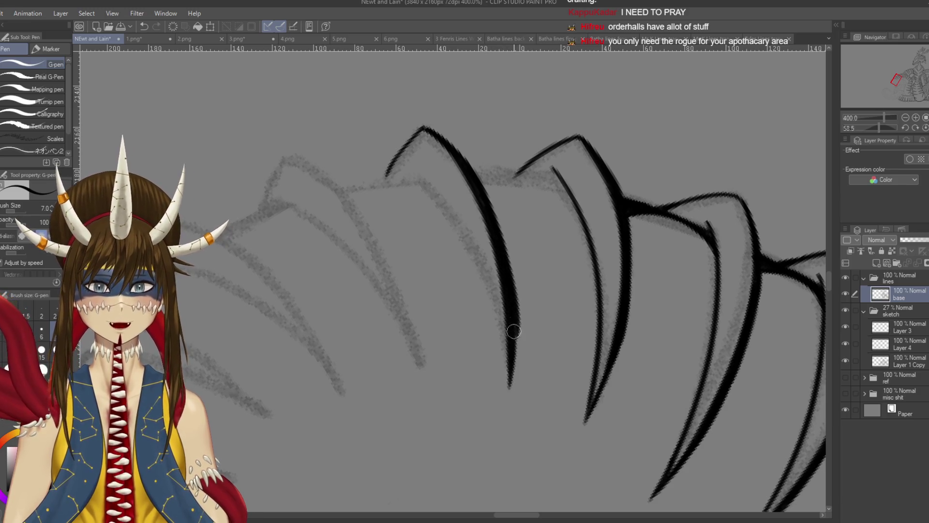
pyautogui.hotkey('ctrl', 'z')
pyautogui.moveTo(498, 249)
pyautogui.mouseDown()
pyautogui.moveTo(514, 339)
pyautogui.moveTo(507, 275)
pyautogui.moveTo(484, 338)
pyautogui.mouseUp()
pyautogui.hotkey('ctrl', 'z')
pyautogui.hotkey('ctrl', 's')
# Ink the short joint line between the stacked spikes and the line down the lower spike.
pyautogui.press('r')
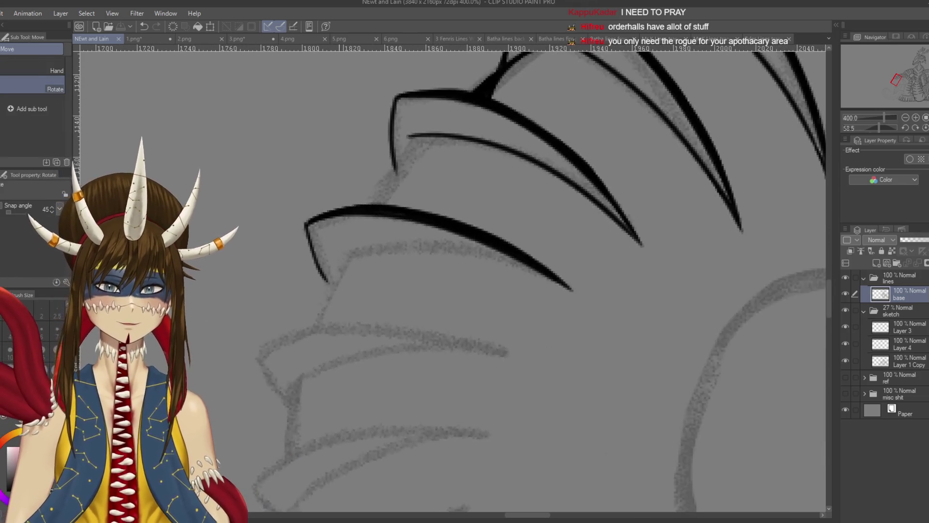
pyautogui.press('p')
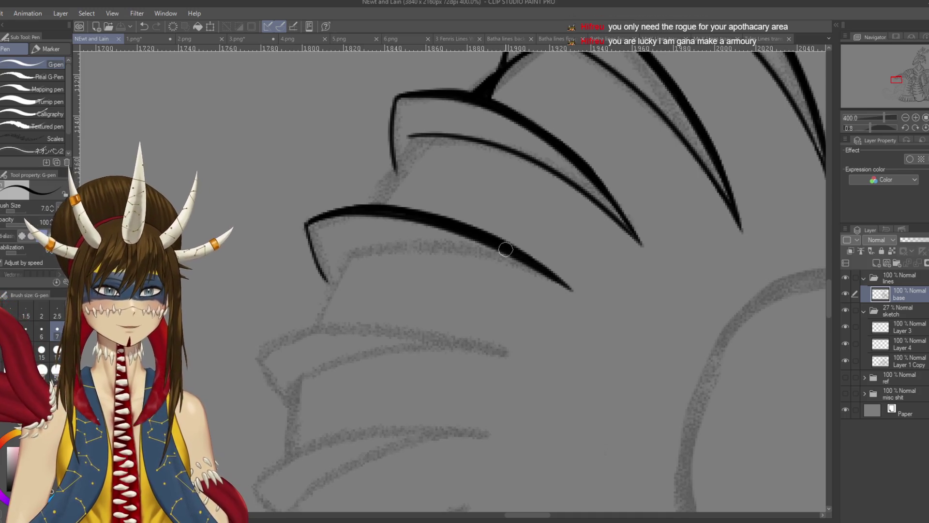
pyautogui.moveTo(450, 279); pyautogui.dragTo(510, 291)
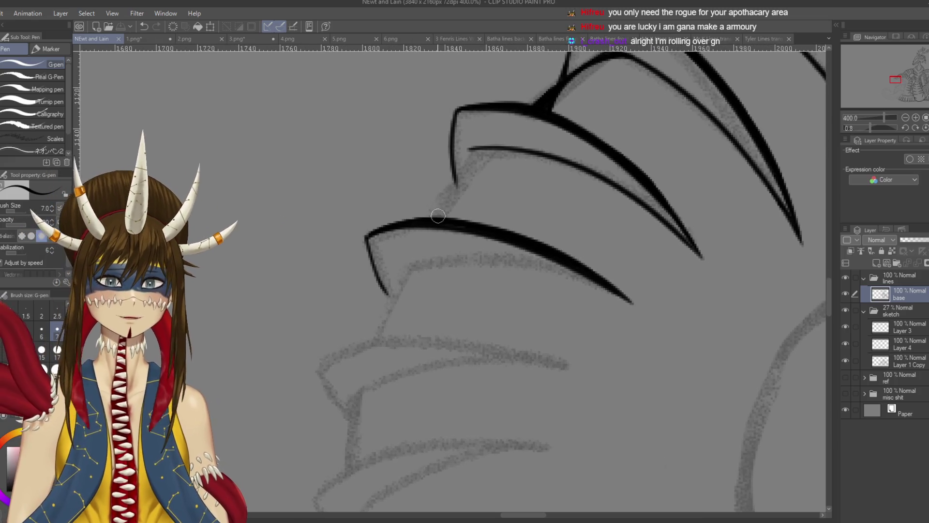
pyautogui.hotkey('ctrl', 'z')
pyautogui.moveTo(442, 210)
pyautogui.mouseDown()
pyautogui.moveTo(506, 141)
pyautogui.moveTo(475, 160)
pyautogui.moveTo(484, 151)
pyautogui.mouseUp()
pyautogui.hotkey('ctrl', 'z')
pyautogui.moveTo(433, 216)
pyautogui.mouseDown()
pyautogui.moveTo(484, 150)
pyautogui.moveTo(521, 149)
pyautogui.mouseUp()
pyautogui.moveTo(463, 175); pyautogui.dragTo(446, 222)
# Save the drawing and rotate the canvas about 38 degrees for the next spike.
pyautogui.moveTo(445, 221)
pyautogui.mouseDown()
pyautogui.moveTo(456, 242)
pyautogui.moveTo(486, 228)
pyautogui.moveTo(458, 229)
pyautogui.mouseUp()
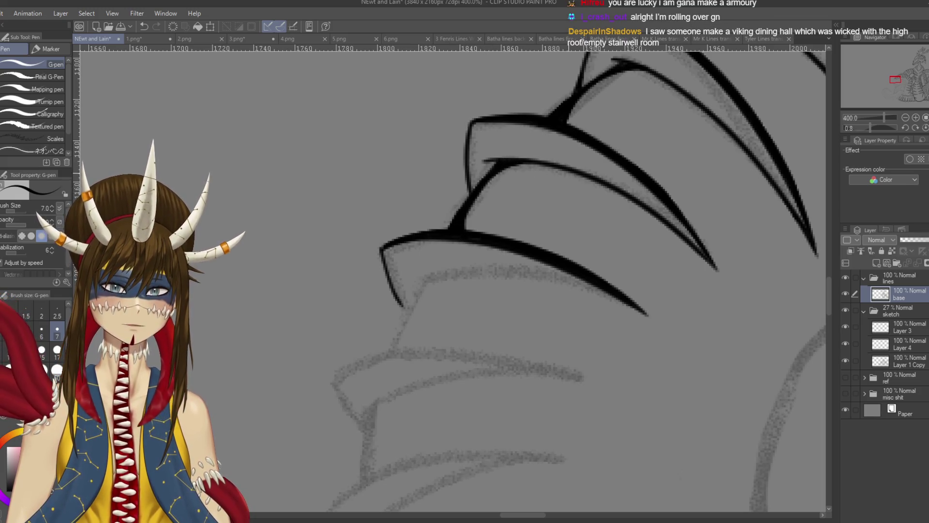
pyautogui.scroll(2, 516, 163)
pyautogui.hotkey('ctrl', 's')
pyautogui.moveTo(498, 180); pyautogui.dragTo(550, 231)
pyautogui.scroll(-3, 482, 172)
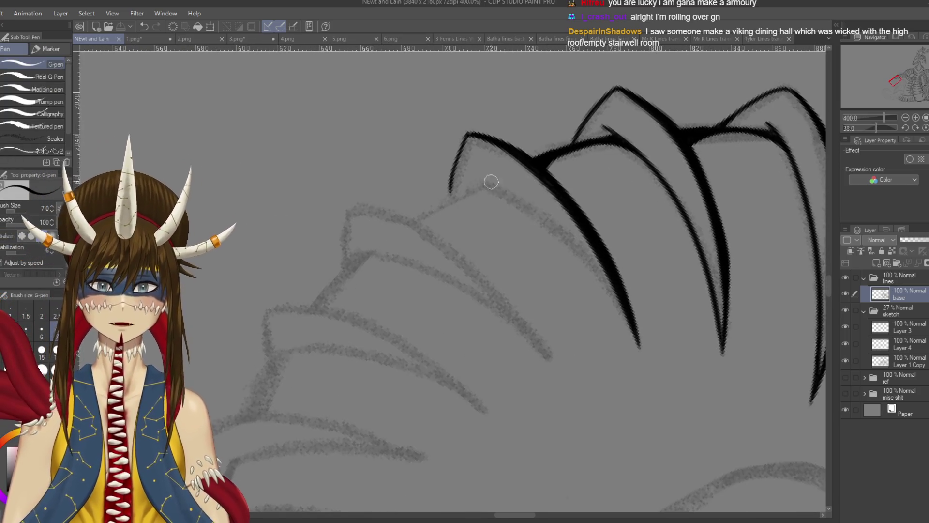
# Ink the next spike's long edge down to its tip, retrying until clean, and save.
pyautogui.moveTo(492, 187)
pyautogui.mouseDown()
pyautogui.moveTo(595, 282)
pyautogui.moveTo(634, 341)
pyautogui.mouseUp()
pyautogui.hotkey('ctrl', 'z')
pyautogui.moveTo(478, 182); pyautogui.dragTo(629, 339)
pyautogui.hotkey('ctrl', 'z')
pyautogui.moveTo(477, 182)
pyautogui.mouseDown()
pyautogui.moveTo(626, 349)
pyautogui.moveTo(523, 202)
pyautogui.moveTo(636, 341)
pyautogui.mouseUp()
pyautogui.hotkey('ctrl', 'z')
pyautogui.hotkey('ctrl', 'z')
pyautogui.hotkey('ctrl', 'z')
pyautogui.moveTo(473, 179); pyautogui.dragTo(636, 351)
pyautogui.hotkey('ctrl', 'z')
pyautogui.moveTo(469, 182); pyautogui.dragTo(638, 341)
# In a mirrored view, ink the spike's long left edge from the peak.
pyautogui.hotkey('ctrl', 'z')
pyautogui.hotkey('ctrl', 'z')
pyautogui.moveTo(472, 180); pyautogui.dragTo(641, 346)
pyautogui.hotkey('ctrl', 'z')
pyautogui.moveTo(475, 179); pyautogui.dragTo(638, 346)
pyautogui.hotkey('ctrl', 's')
pyautogui.moveTo(450, 188)
pyautogui.mouseDown()
pyautogui.moveTo(493, 193)
pyautogui.moveTo(447, 188)
pyautogui.moveTo(519, 425)
pyautogui.mouseUp()
pyautogui.hotkey('ctrl', 's')
pyautogui.hotkey('ctrl', 'z')
pyautogui.moveTo(441, 158); pyautogui.dragTo(508, 412)
pyautogui.hotkey('ctrl', 'z')
pyautogui.moveTo(435, 154)
pyautogui.mouseDown()
pyautogui.moveTo(503, 259)
pyautogui.moveTo(527, 425)
pyautogui.moveTo(467, 186)
pyautogui.moveTo(512, 409)
pyautogui.mouseUp()
pyautogui.hotkey('ctrl', 'z')
pyautogui.hotkey('ctrl', 'z')
pyautogui.moveTo(437, 153)
pyautogui.mouseDown()
pyautogui.moveTo(520, 406)
pyautogui.moveTo(452, 165)
pyautogui.moveTo(513, 416)
pyautogui.mouseUp()
pyautogui.hotkey('ctrl', 'z')
pyautogui.hotkey('ctrl', 'z')
pyautogui.moveTo(440, 155); pyautogui.dragTo(513, 399)
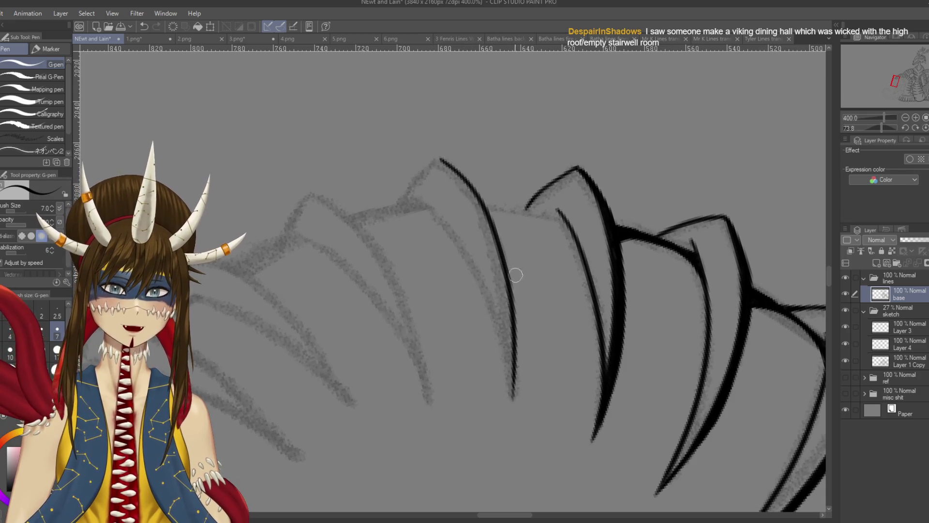
# Rotate back about 30 degrees, ink the peak's left flank downward, and save.
pyautogui.moveTo(447, 140)
pyautogui.mouseDown()
pyautogui.moveTo(421, 184)
pyautogui.moveTo(445, 252)
pyautogui.mouseUp()
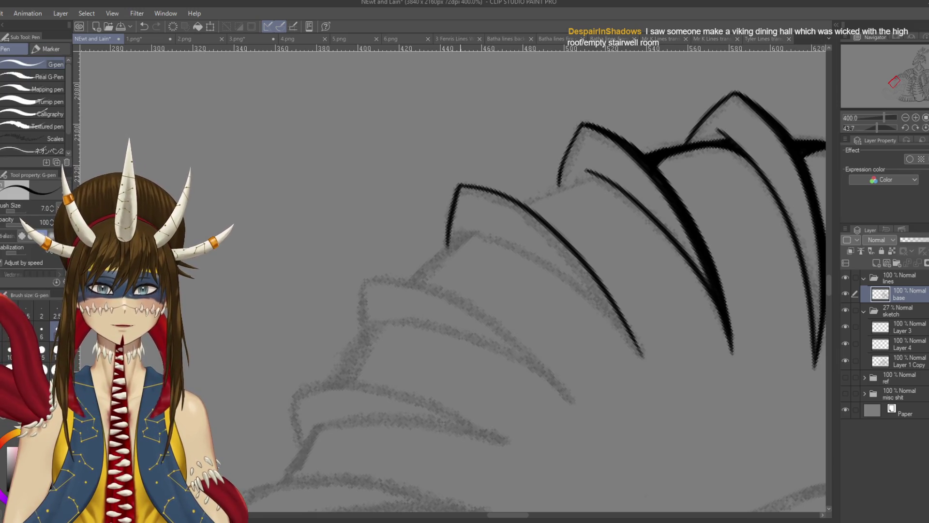
pyautogui.hotkey('ctrl', 'z')
pyautogui.moveTo(459, 185); pyautogui.dragTo(441, 261)
pyautogui.hotkey('ctrl', 'z')
pyautogui.moveTo(461, 185); pyautogui.dragTo(442, 250)
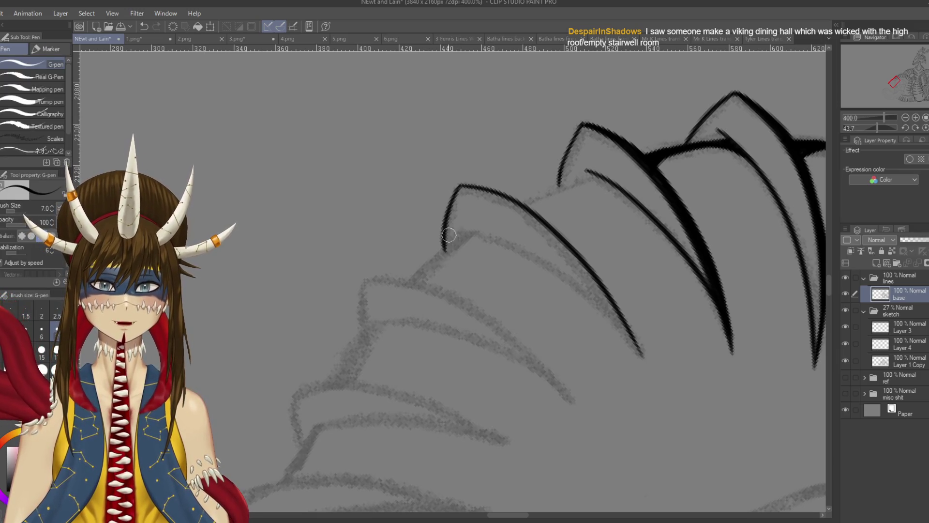
pyautogui.hotkey('ctrl', 's')
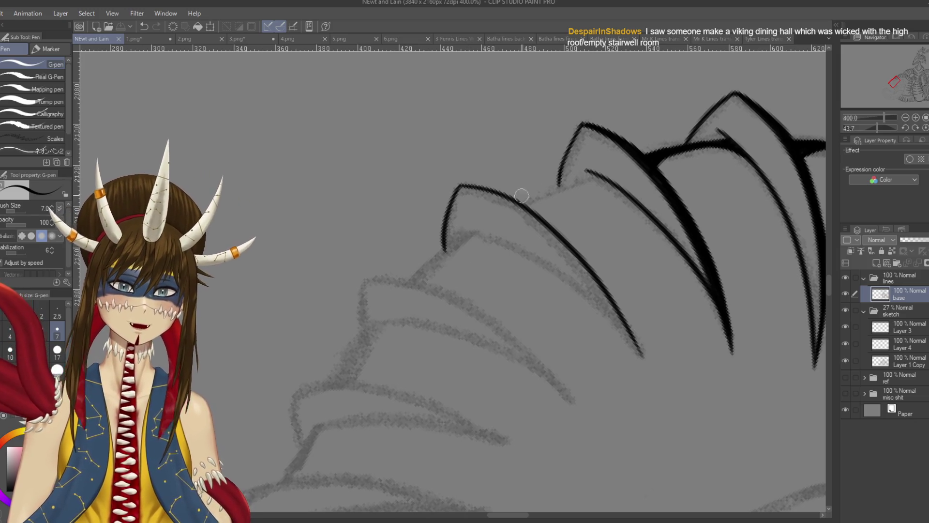
# At about 89 degrees rotation, ink and darken the claw's right edge, then save.
pyautogui.moveTo(613, 207)
pyautogui.mouseDown()
pyautogui.moveTo(581, 213)
pyautogui.moveTo(537, 186)
pyautogui.mouseUp()
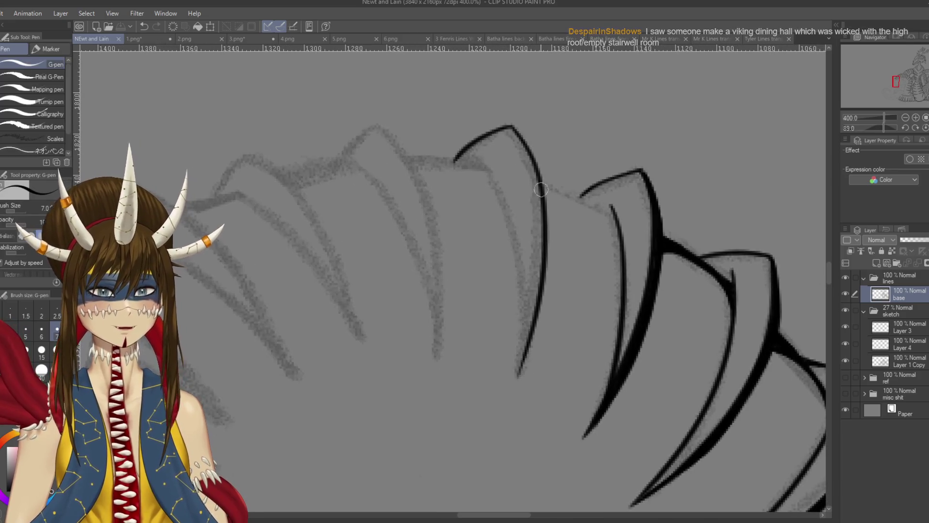
pyautogui.moveTo(515, 131); pyautogui.dragTo(545, 179)
pyautogui.hotkey('ctrl', 'z')
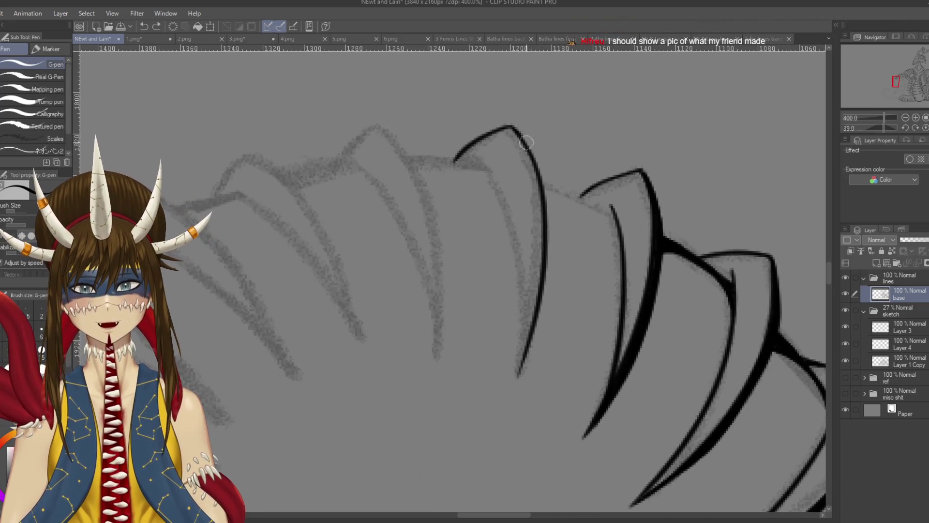
pyautogui.moveTo(512, 127); pyautogui.dragTo(553, 237)
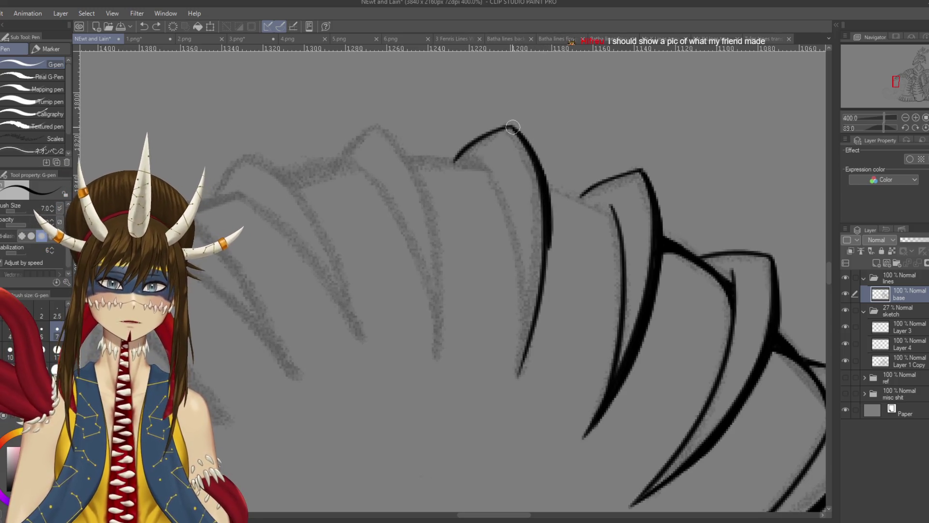
pyautogui.hotkey('ctrl', 'z')
pyautogui.moveTo(511, 127)
pyautogui.mouseDown()
pyautogui.moveTo(548, 205)
pyautogui.moveTo(513, 184)
pyautogui.moveTo(520, 176)
pyautogui.mouseUp()
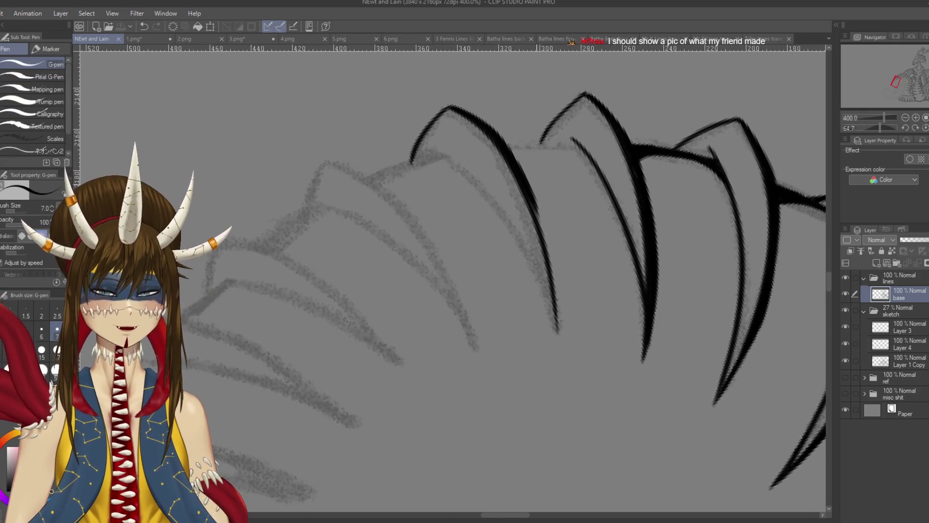
pyautogui.moveTo(501, 136); pyautogui.dragTo(548, 256)
pyautogui.moveTo(531, 201); pyautogui.dragTo(559, 315)
pyautogui.moveTo(552, 257); pyautogui.dragTo(559, 334)
pyautogui.hotkey('ctrl', 'z')
pyautogui.moveTo(548, 245); pyautogui.dragTo(559, 336)
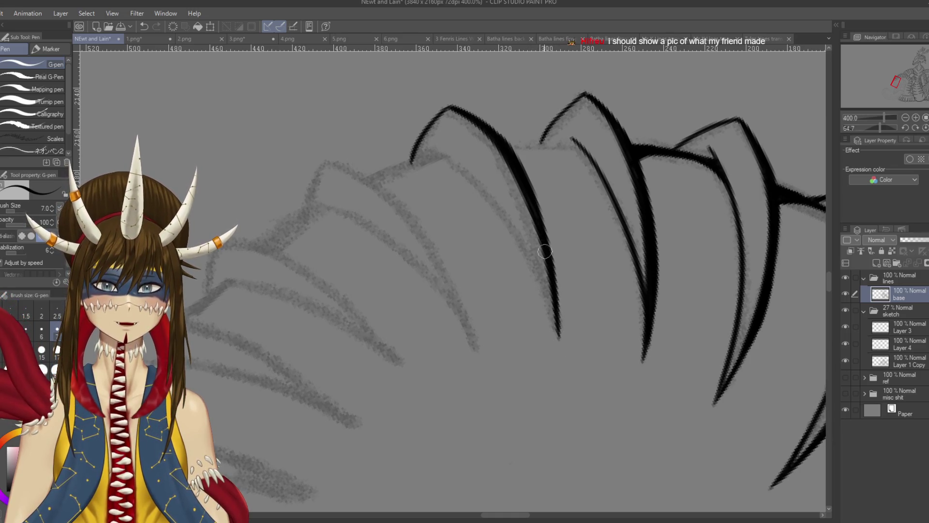
pyautogui.moveTo(542, 225)
pyautogui.mouseDown()
pyautogui.moveTo(521, 179)
pyautogui.moveTo(338, 257)
pyautogui.mouseUp()
pyautogui.hotkey('ctrl', 'z')
pyautogui.hotkey('ctrl', 's')
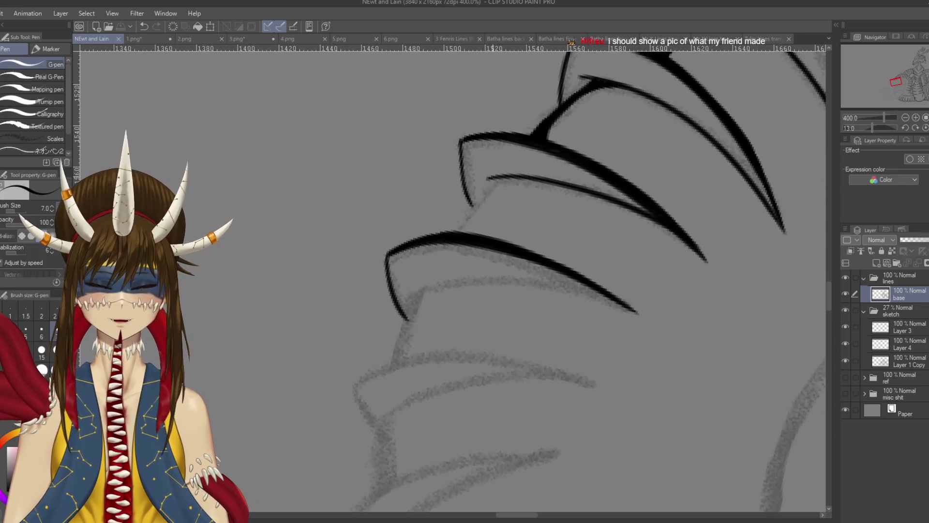
# Ink and thicken the line joining the claw edges, save, then create a new 3840 x 2160 px canvas.
pyautogui.moveTo(490, 177); pyautogui.dragTo(457, 233)
pyautogui.hotkey('ctrl', 'z')
pyautogui.moveTo(490, 177); pyautogui.dragTo(457, 231)
pyautogui.hotkey('ctrl', 'z')
pyautogui.moveTo(491, 177); pyautogui.dragTo(457, 232)
pyautogui.moveTo(494, 183); pyautogui.dragTo(459, 230)
pyautogui.moveTo(472, 196)
pyautogui.mouseDown()
pyautogui.moveTo(463, 218)
pyautogui.moveTo(517, 177)
pyautogui.moveTo(468, 237)
pyautogui.moveTo(466, 222)
pyautogui.moveTo(465, 233)
pyautogui.mouseUp()
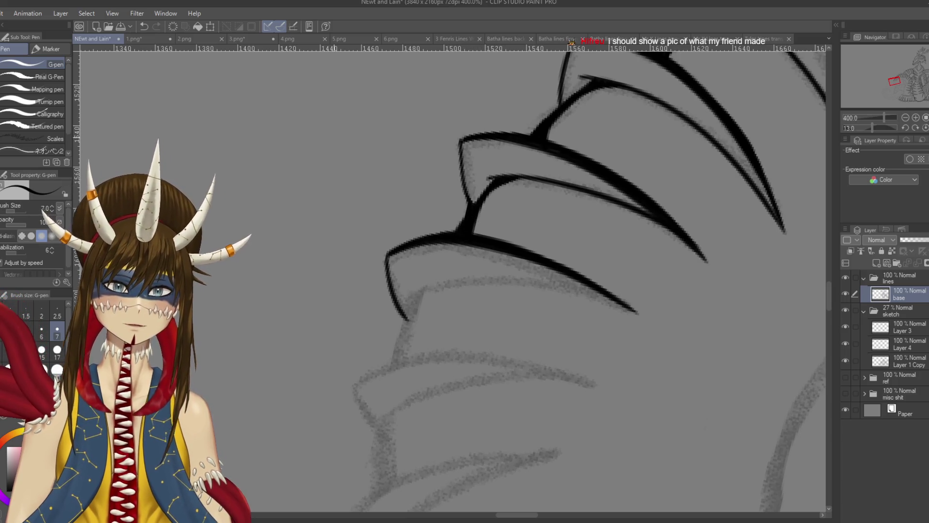
pyautogui.hotkey('ctrl', 's')
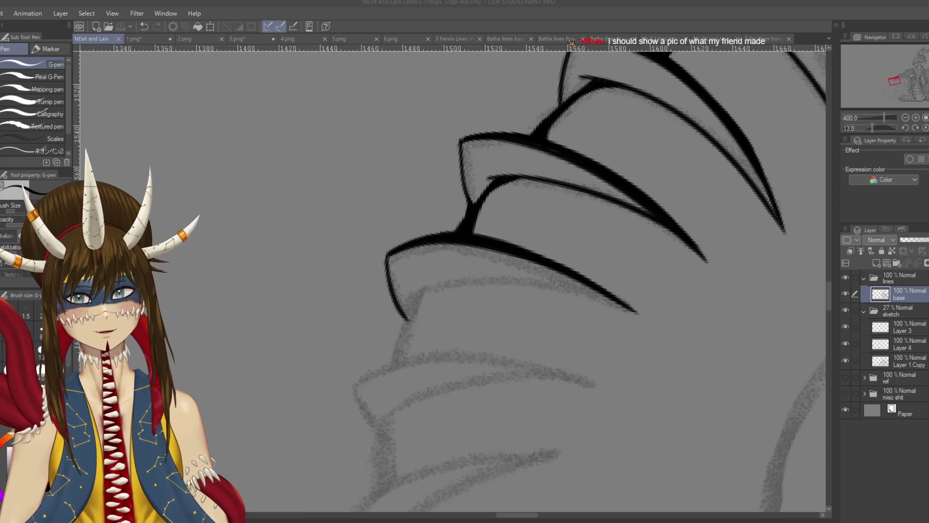
pyautogui.press('Return')
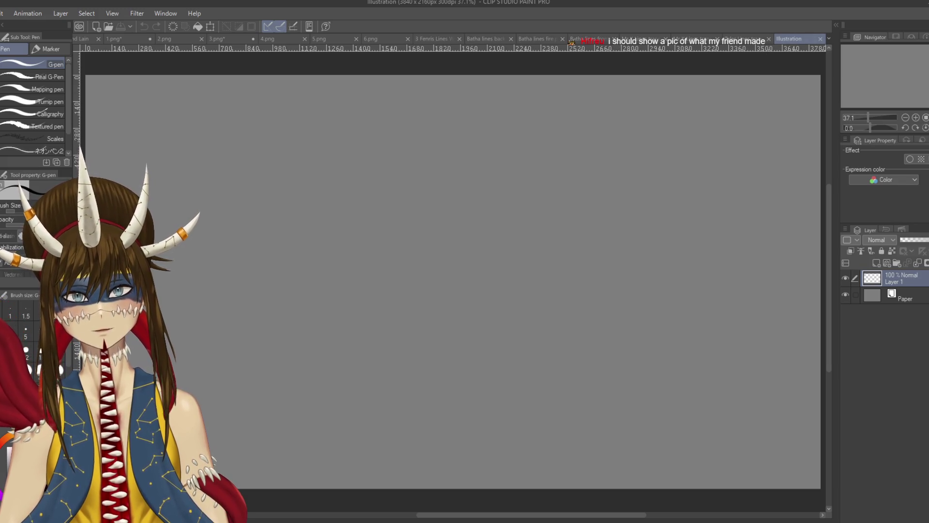
# Close the blank canvas, return to the Newt and Lain drawing, and re-ink the spike's tip.
pyautogui.click(820, 38)
pyautogui.click(92, 39)
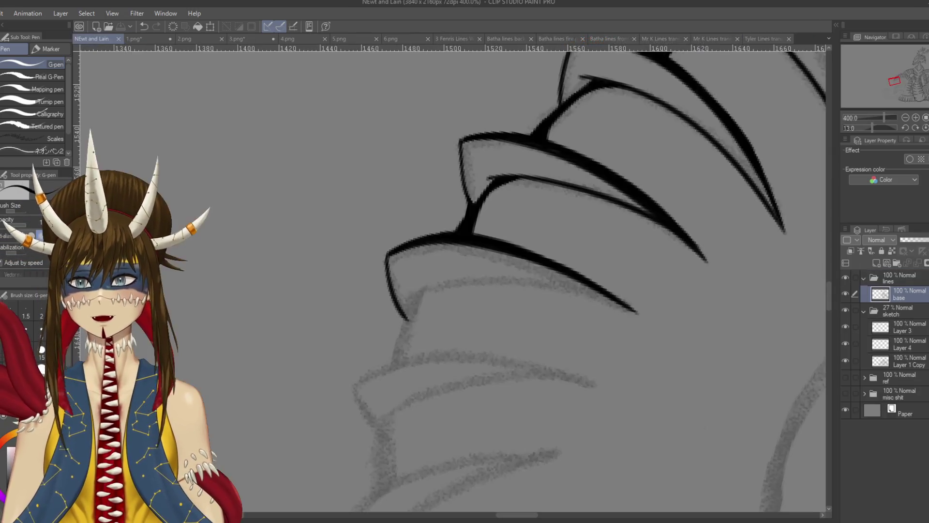
pyautogui.moveTo(543, 249)
pyautogui.mouseDown()
pyautogui.moveTo(471, 187)
pyautogui.moveTo(570, 375)
pyautogui.mouseUp()
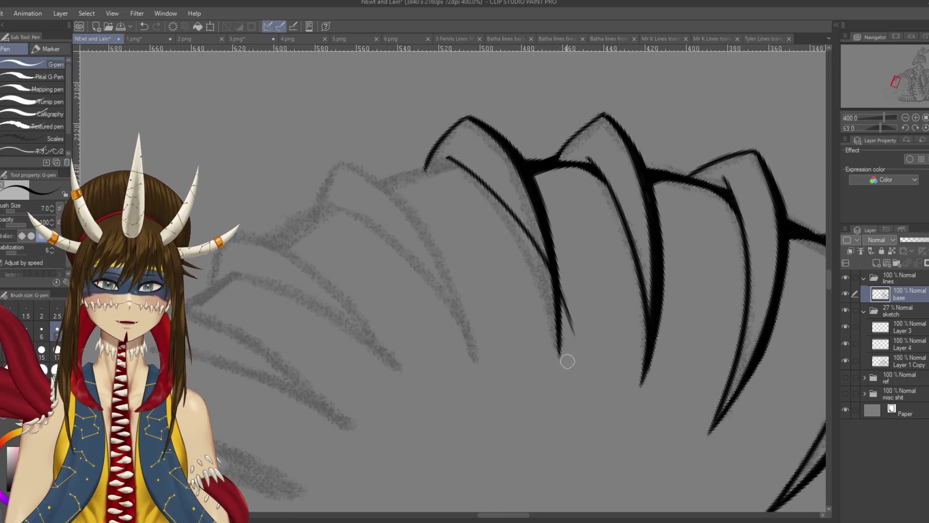
pyautogui.hotkey('ctrl', 'z')
pyautogui.moveTo(450, 160); pyautogui.dragTo(566, 394)
pyautogui.hotkey('ctrl', 'z')
pyautogui.moveTo(450, 154)
pyautogui.mouseDown()
pyautogui.moveTo(536, 276)
pyautogui.moveTo(557, 356)
pyautogui.moveTo(453, 158)
pyautogui.moveTo(557, 353)
pyautogui.mouseUp()
pyautogui.hotkey('ctrl', 'z')
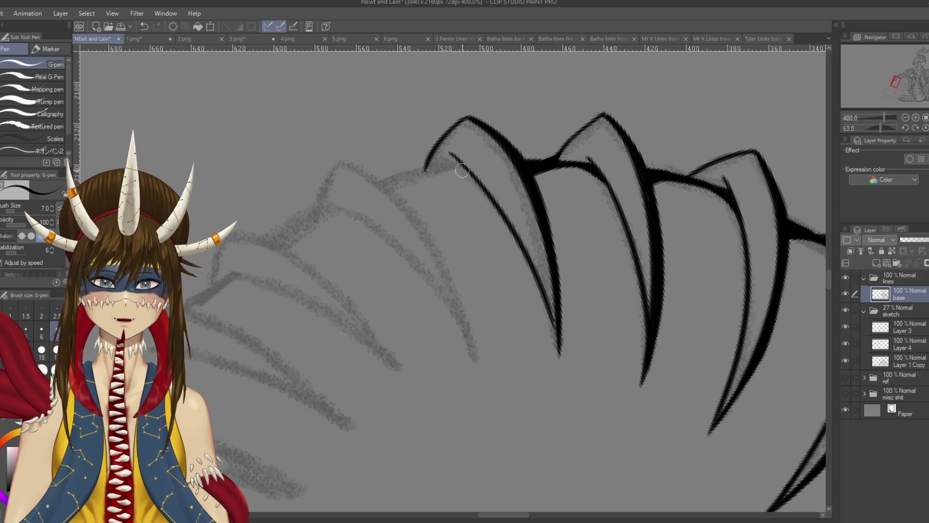
pyautogui.moveTo(546, 309); pyautogui.dragTo(561, 363)
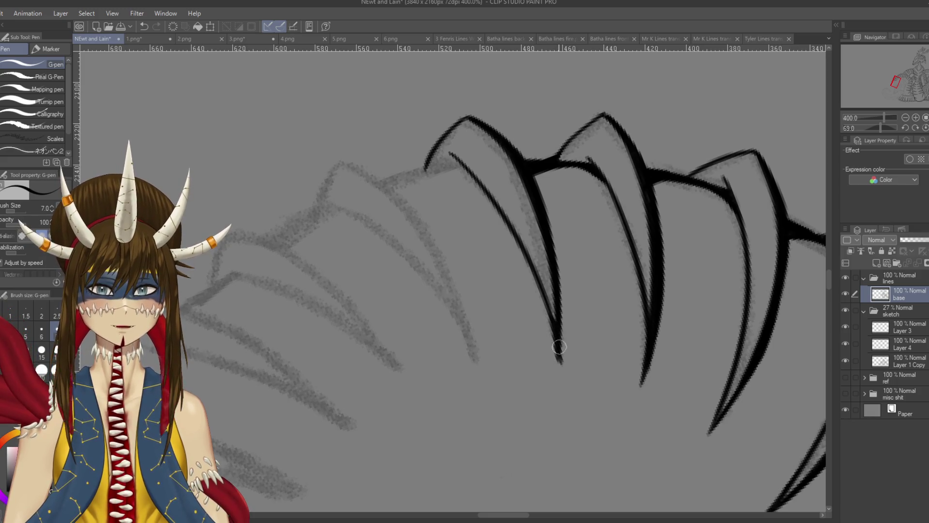
# Extend and thicken the spike's tip downward with the G-pen, then rotate the canvas.
pyautogui.press('e')
pyautogui.press('p')
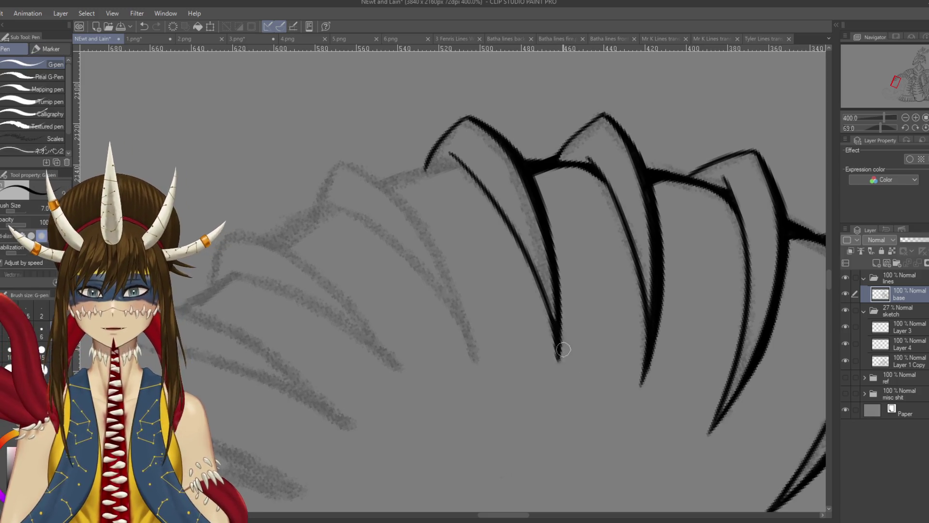
pyautogui.moveTo(557, 352)
pyautogui.mouseDown()
pyautogui.moveTo(559, 373)
pyautogui.moveTo(523, 430)
pyautogui.mouseUp()
pyautogui.moveTo(454, 212)
pyautogui.mouseDown()
pyautogui.moveTo(481, 219)
pyautogui.moveTo(518, 261)
pyautogui.mouseUp()
# Zoom in and try a first G-pen spike outline over the sketch, undoing it.
pyautogui.scroll(-2, 518, 262)
pyautogui.scroll(-1, 449, 277)
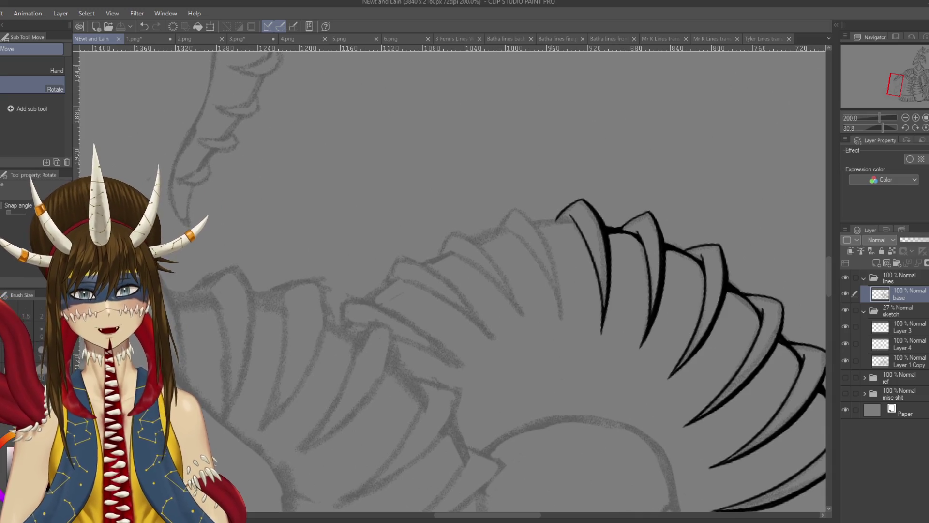
pyautogui.scroll(-1, 449, 281)
pyautogui.press('p')
pyautogui.moveTo(508, 200)
pyautogui.mouseDown()
pyautogui.moveTo(537, 229)
pyautogui.moveTo(557, 317)
pyautogui.mouseUp()
pyautogui.hotkey('ctrl', 'z')
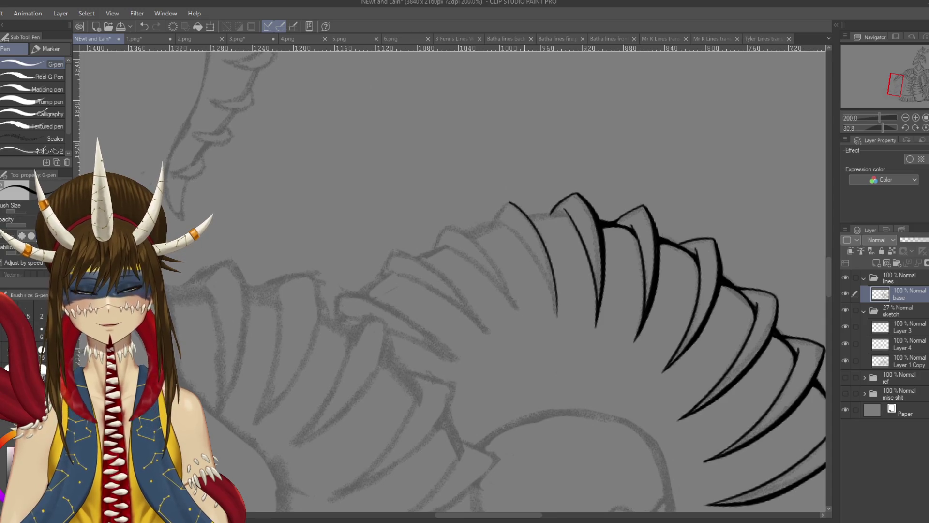
pyautogui.scroll(3, 541, 137)
# Ink the spike's edge down along the sketch, redoing its lower extension until it fits.
pyautogui.moveTo(629, 315)
pyautogui.mouseDown()
pyautogui.moveTo(605, 242)
pyautogui.moveTo(556, 183)
pyautogui.mouseUp()
pyautogui.press('p')
pyautogui.moveTo(484, 204)
pyautogui.mouseDown()
pyautogui.moveTo(466, 249)
pyautogui.moveTo(466, 285)
pyautogui.mouseUp()
pyautogui.hotkey('ctrl', 'z')
pyautogui.moveTo(468, 228); pyautogui.dragTo(465, 296)
pyautogui.hotkey('ctrl', 'z')
pyautogui.moveTo(467, 244); pyautogui.dragTo(465, 285)
pyautogui.hotkey('ctrl', 'z')
pyautogui.moveTo(468, 227); pyautogui.dragTo(464, 291)
pyautogui.hotkey('ctrl', 'z')
pyautogui.moveTo(467, 227); pyautogui.dragTo(464, 273)
# Rotate the canvas and ink the spike's long outline down to its lower tip.
pyautogui.press('r')
pyautogui.moveTo(581, 290)
pyautogui.mouseDown()
pyautogui.moveTo(557, 334)
pyautogui.moveTo(483, 383)
pyautogui.mouseUp()
pyautogui.press('p')
pyautogui.moveTo(466, 180)
pyautogui.mouseDown()
pyautogui.moveTo(564, 341)
pyautogui.moveTo(570, 362)
pyautogui.moveTo(498, 209)
pyautogui.moveTo(560, 397)
pyautogui.mouseUp()
pyautogui.hotkey('ctrl', 'z')
pyautogui.hotkey('ctrl', 'z')
pyautogui.moveTo(469, 185)
pyautogui.mouseDown()
pyautogui.moveTo(567, 377)
pyautogui.moveTo(565, 393)
pyautogui.mouseUp()
pyautogui.hotkey('ctrl', 'z')
pyautogui.moveTo(556, 339); pyautogui.dragTo(566, 393)
pyautogui.moveTo(567, 341); pyautogui.dragTo(565, 393)
pyautogui.hotkey('ctrl', 'z')
pyautogui.moveTo(567, 341); pyautogui.dragTo(565, 395)
# Zoom out to 50%, level the rotation and centre the whole serpent line drawing.
pyautogui.scroll(-7, 590, 209)
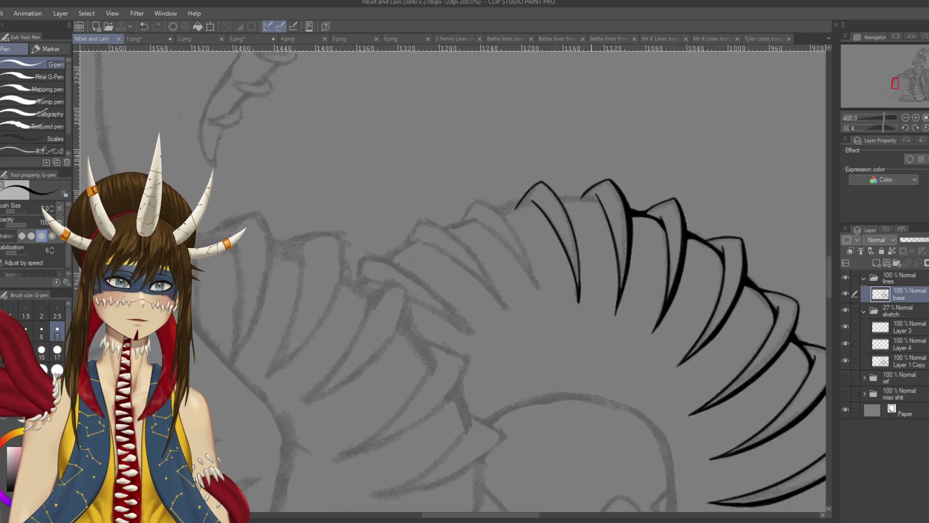
pyautogui.moveTo(629, 169)
pyautogui.mouseDown()
pyautogui.moveTo(581, 121)
pyautogui.moveTo(498, 106)
pyautogui.mouseUp()
pyautogui.moveTo(484, 242)
pyautogui.mouseDown()
pyautogui.moveTo(378, 350)
pyautogui.moveTo(357, 402)
pyautogui.moveTo(334, 421)
pyautogui.mouseUp()
pyautogui.moveTo(377, 387); pyautogui.dragTo(378, 388)
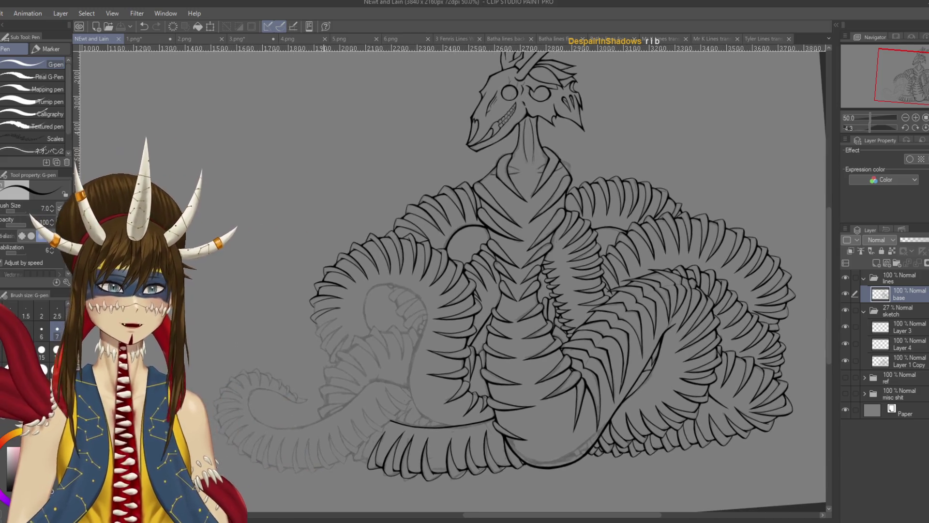
# Zoom to 400%, rotate the canvas to the rib spikes, and retry the upper spike outline.
pyautogui.scroll(4, 303, 283)
pyautogui.scroll(5, 303, 283)
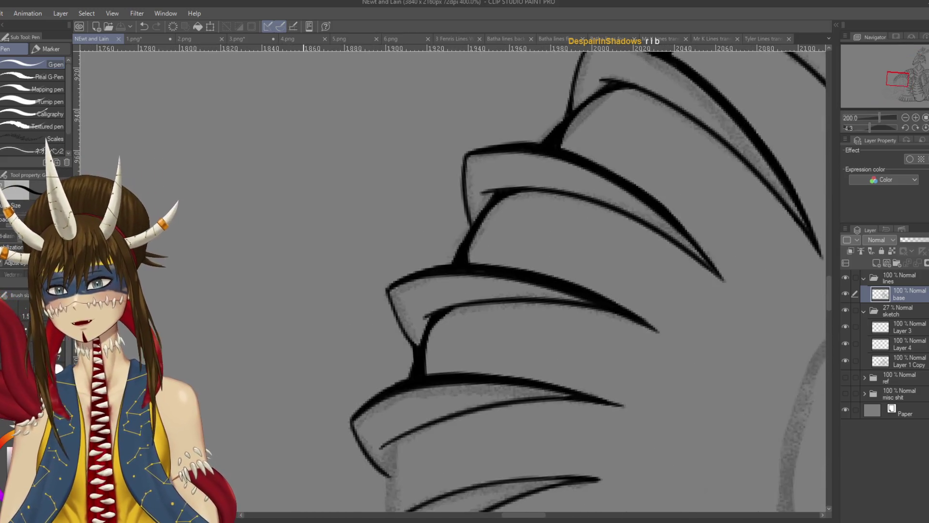
pyautogui.press('r')
pyautogui.moveTo(303, 283)
pyautogui.mouseDown()
pyautogui.moveTo(319, 338)
pyautogui.moveTo(348, 387)
pyautogui.moveTo(435, 203)
pyautogui.moveTo(469, 172)
pyautogui.mouseUp()
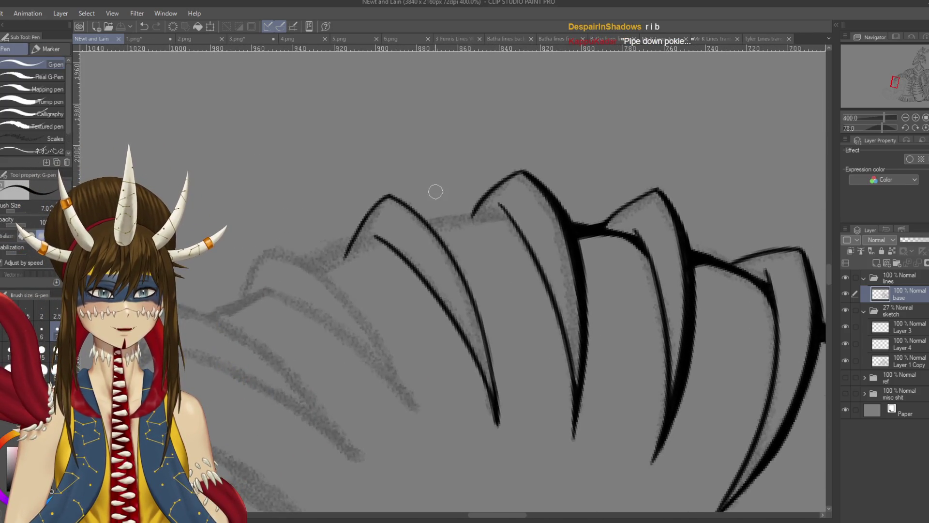
pyautogui.moveTo(448, 198); pyautogui.dragTo(470, 172)
pyautogui.hotkey('ctrl', 'z')
pyautogui.moveTo(411, 168)
pyautogui.mouseDown()
pyautogui.moveTo(465, 206)
pyautogui.moveTo(508, 297)
pyautogui.mouseUp()
pyautogui.hotkey('ctrl', 'z')
# Sketch a small box doodle with pointed ears above the spikes, then undo it.
pyautogui.moveTo(557, 29)
pyautogui.mouseDown()
pyautogui.moveTo(529, 188)
pyautogui.moveTo(597, 161)
pyautogui.mouseUp()
pyautogui.moveTo(541, 175); pyautogui.dragTo(610, 220)
pyautogui.moveTo(604, 153); pyautogui.dragTo(607, 222)
pyautogui.moveTo(556, 183)
pyautogui.mouseDown()
pyautogui.moveTo(594, 204)
pyautogui.moveTo(556, 196)
pyautogui.moveTo(625, 171)
pyautogui.moveTo(617, 180)
pyautogui.mouseUp()
pyautogui.hotkey('ctrl', 'z')
pyautogui.moveTo(547, 174)
pyautogui.mouseDown()
pyautogui.moveTo(528, 185)
pyautogui.moveTo(549, 197)
pyautogui.mouseUp()
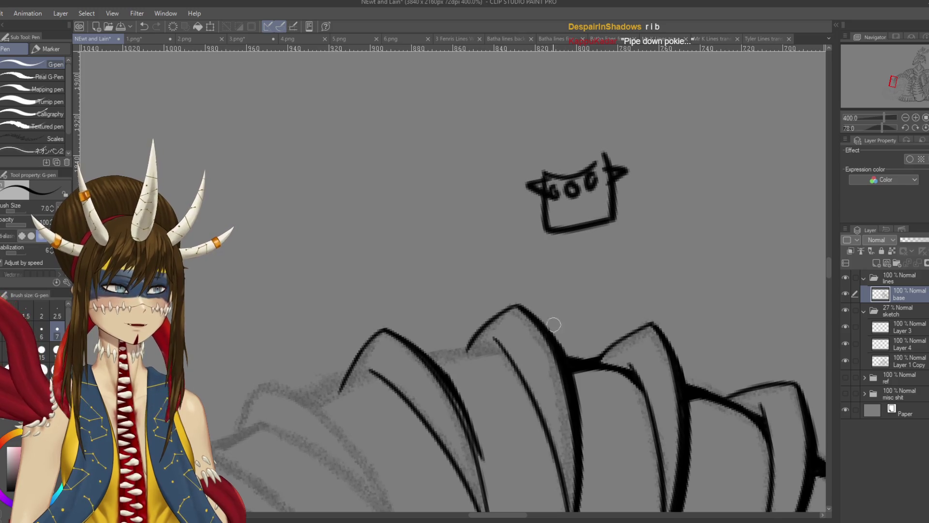
pyautogui.hotkey('ctrl', 'z')
pyautogui.hotkey('ctrl', 'z')
pyautogui.hotkey('ctrl', 'z')
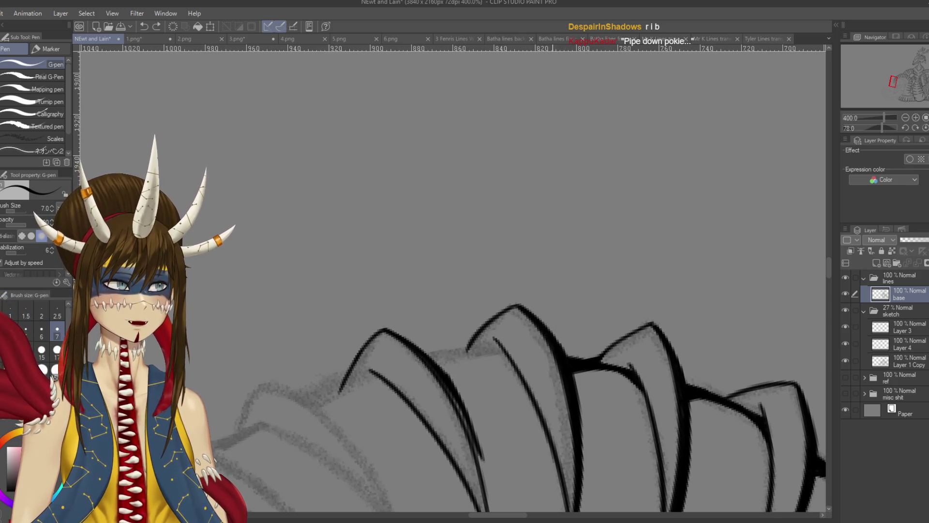
# Retrace the spike outline thicker and darken its edge and the next spike tip.
pyautogui.moveTo(442, 377)
pyautogui.mouseDown()
pyautogui.moveTo(437, 239)
pyautogui.moveTo(482, 184)
pyautogui.moveTo(513, 238)
pyautogui.mouseUp()
pyautogui.moveTo(487, 189); pyautogui.dragTo(520, 266)
pyautogui.moveTo(494, 191); pyautogui.dragTo(532, 310)
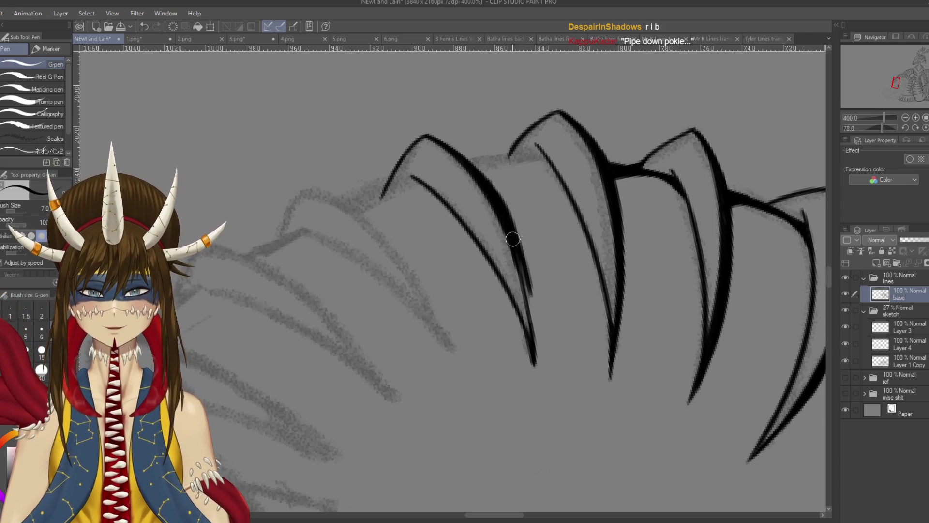
pyautogui.hotkey('ctrl', 'z')
pyautogui.moveTo(487, 186)
pyautogui.mouseDown()
pyautogui.moveTo(508, 222)
pyautogui.moveTo(532, 330)
pyautogui.mouseUp()
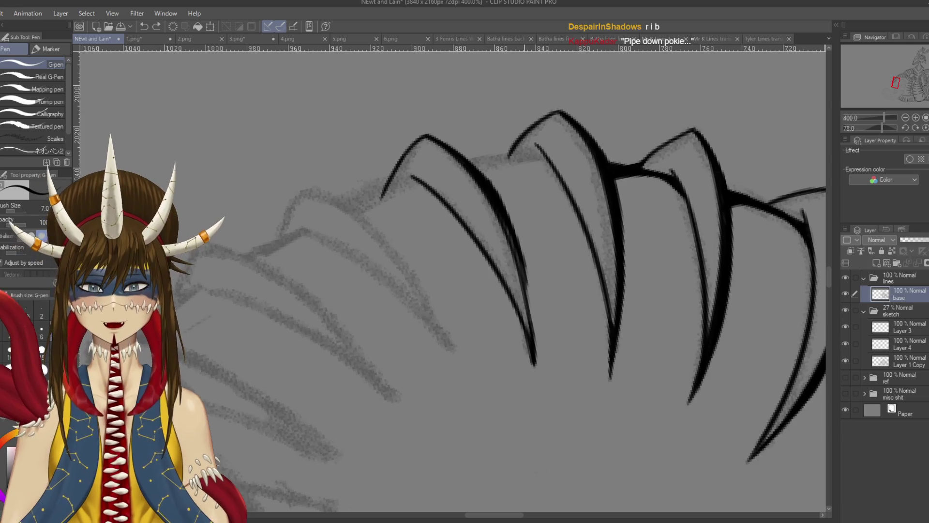
pyautogui.hotkey('ctrl', 'z')
pyautogui.moveTo(511, 235); pyautogui.dragTo(532, 338)
pyautogui.hotkey('ctrl', 'z')
pyautogui.moveTo(520, 273); pyautogui.dragTo(532, 340)
pyautogui.moveTo(519, 261)
pyautogui.mouseDown()
pyautogui.moveTo(504, 216)
pyautogui.moveTo(509, 228)
pyautogui.mouseUp()
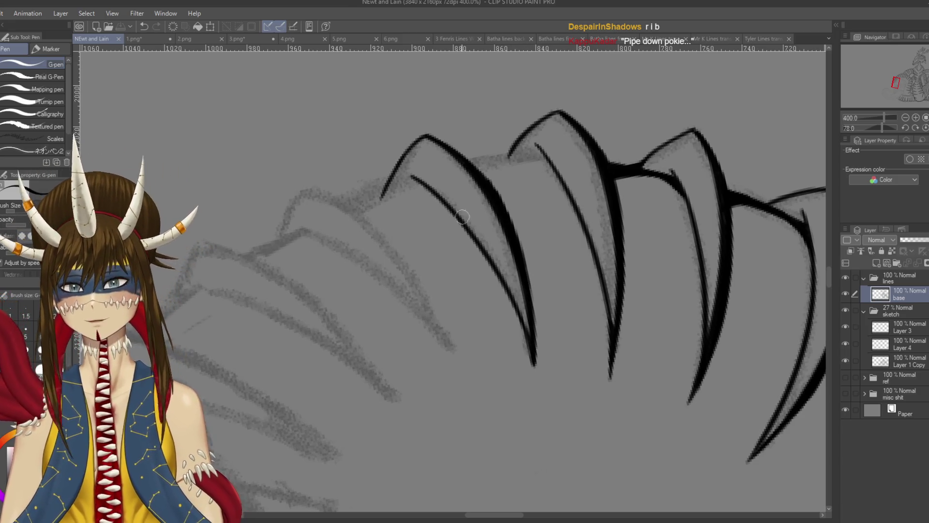
pyautogui.moveTo(524, 211); pyautogui.dragTo(545, 256)
pyautogui.moveTo(450, 184)
pyautogui.mouseDown()
pyautogui.moveTo(425, 199)
pyautogui.moveTo(443, 251)
pyautogui.mouseUp()
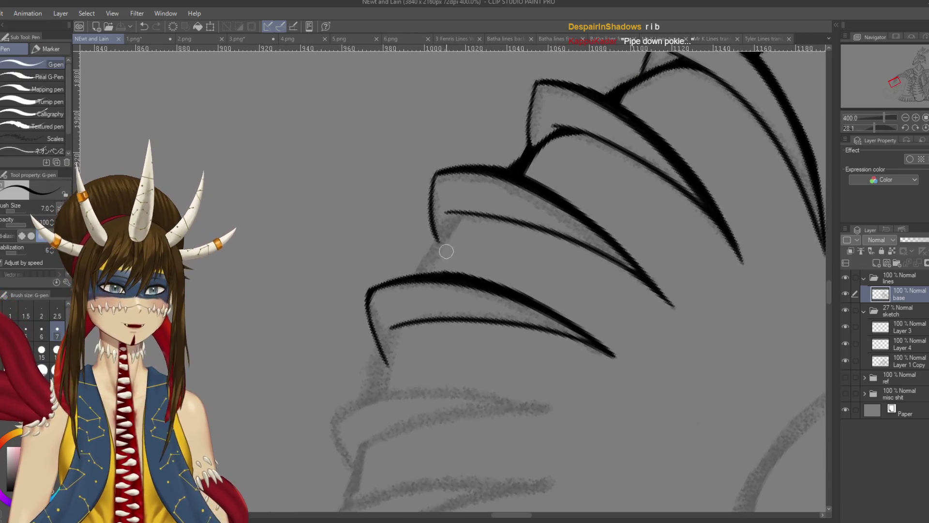
# Ink the spike's edge and tip, thickening the tip's upper edge.
pyautogui.moveTo(459, 213); pyautogui.dragTo(424, 273)
pyautogui.hotkey('ctrl', 'z')
pyautogui.moveTo(461, 214); pyautogui.dragTo(411, 285)
pyautogui.moveTo(463, 217); pyautogui.dragTo(438, 244)
pyautogui.hotkey('ctrl', 'z')
pyautogui.hotkey('ctrl', 'z')
pyautogui.moveTo(486, 208); pyautogui.dragTo(421, 275)
pyautogui.hotkey('ctrl', 'z')
pyautogui.moveTo(463, 218); pyautogui.dragTo(496, 218)
# Rotate toward the uninked spikes and ink the next spike's left edge downward.
pyautogui.moveTo(474, 327)
pyautogui.mouseDown()
pyautogui.moveTo(435, 334)
pyautogui.moveTo(396, 300)
pyautogui.moveTo(498, 179)
pyautogui.moveTo(507, 353)
pyautogui.moveTo(614, 203)
pyautogui.mouseUp()
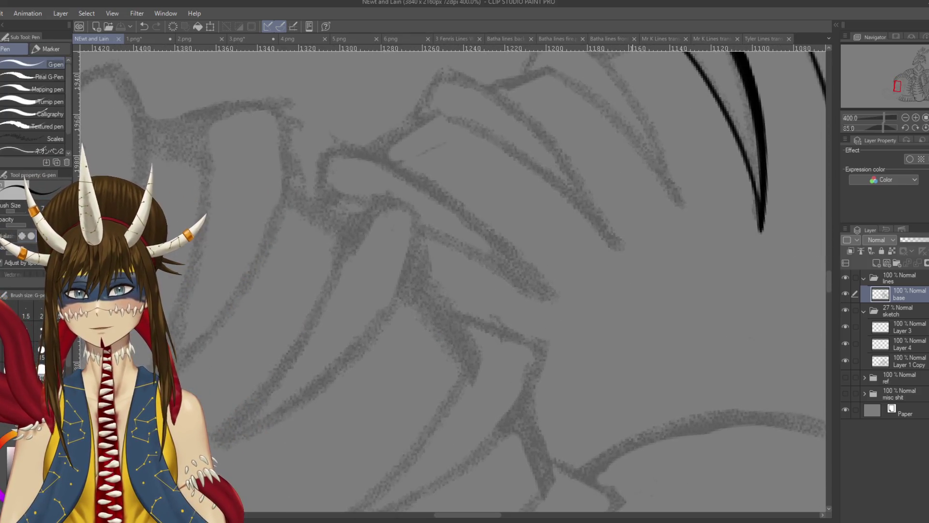
pyautogui.moveTo(624, 74)
pyautogui.mouseDown()
pyautogui.moveTo(547, 165)
pyautogui.moveTo(450, 214)
pyautogui.mouseUp()
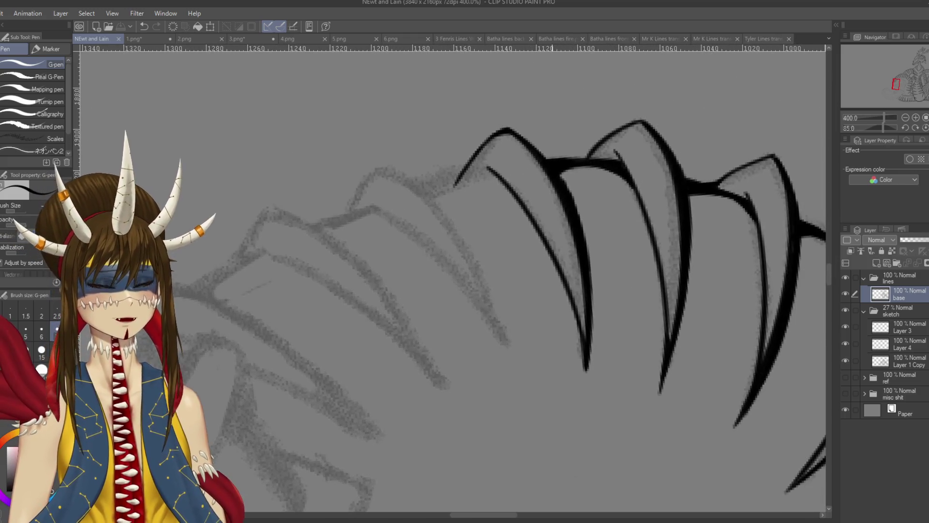
pyautogui.moveTo(386, 169)
pyautogui.mouseDown()
pyautogui.moveTo(504, 322)
pyautogui.moveTo(513, 358)
pyautogui.moveTo(481, 265)
pyautogui.moveTo(512, 360)
pyautogui.moveTo(393, 170)
pyautogui.moveTo(506, 181)
pyautogui.moveTo(462, 228)
pyautogui.mouseUp()
pyautogui.hotkey('ctrl', 'z')
pyautogui.hotkey('ctrl', 'z')
pyautogui.moveTo(504, 178); pyautogui.dragTo(465, 232)
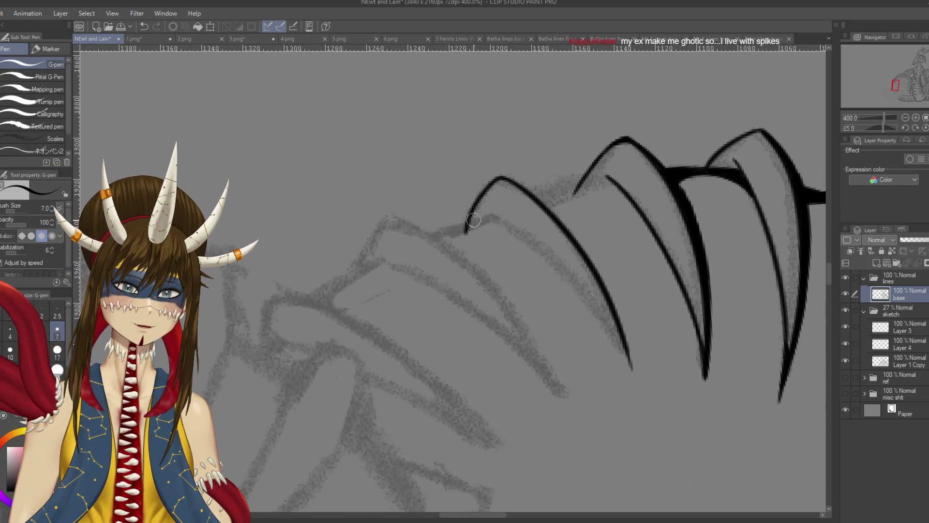
pyautogui.hotkey('ctrl', 'z')
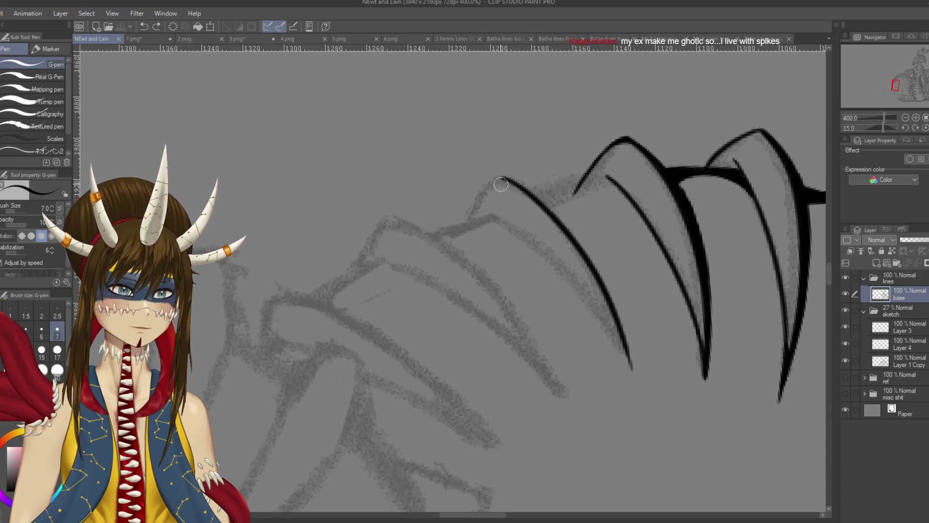
pyautogui.moveTo(502, 178); pyautogui.dragTo(465, 232)
pyautogui.hotkey('ctrl', 'z')
pyautogui.moveTo(504, 177); pyautogui.dragTo(464, 223)
# Redraw the spike's left edge and thicken its lower-left corner.
pyautogui.moveTo(572, 192)
pyautogui.mouseDown()
pyautogui.moveTo(464, 177)
pyautogui.moveTo(438, 246)
pyautogui.mouseUp()
pyautogui.hotkey('ctrl', 'z')
pyautogui.moveTo(481, 174); pyautogui.dragTo(446, 227)
pyautogui.moveTo(473, 190)
pyautogui.mouseDown()
pyautogui.moveTo(501, 175)
pyautogui.moveTo(453, 231)
pyautogui.moveTo(461, 238)
pyautogui.mouseUp()
pyautogui.hotkey('ctrl', 'z')
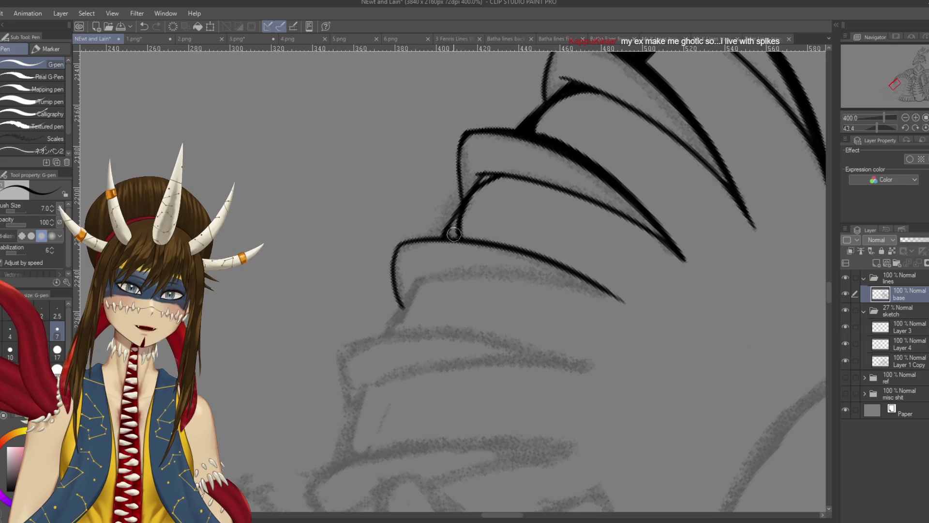
pyautogui.moveTo(455, 236); pyautogui.dragTo(455, 214)
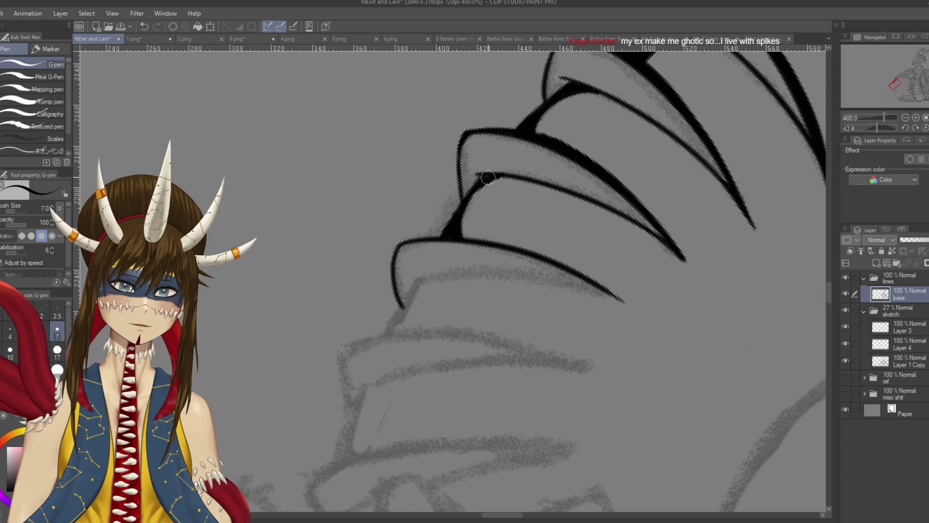
# Retrace the next spike's ink line and darken its upper edge.
pyautogui.moveTo(492, 176)
pyautogui.mouseDown()
pyautogui.moveTo(513, 191)
pyautogui.moveTo(531, 164)
pyautogui.mouseUp()
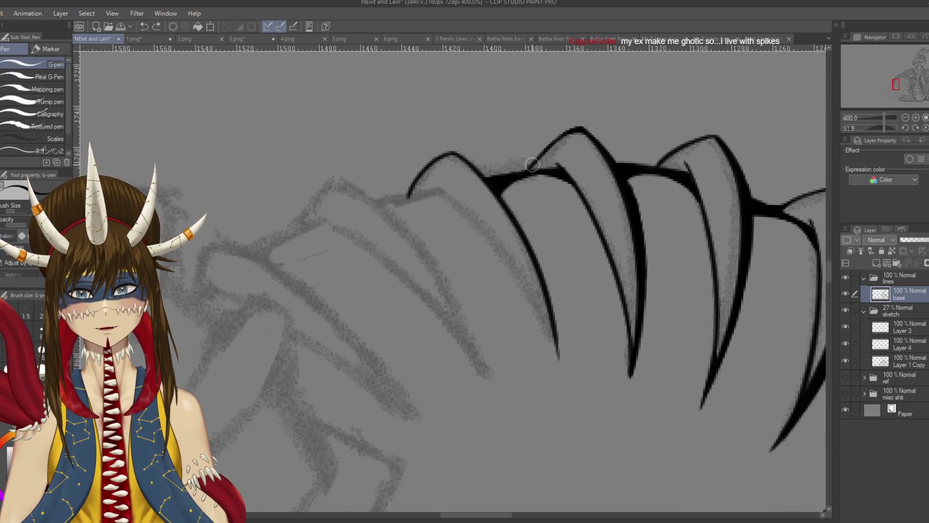
pyautogui.moveTo(477, 168); pyautogui.dragTo(481, 140)
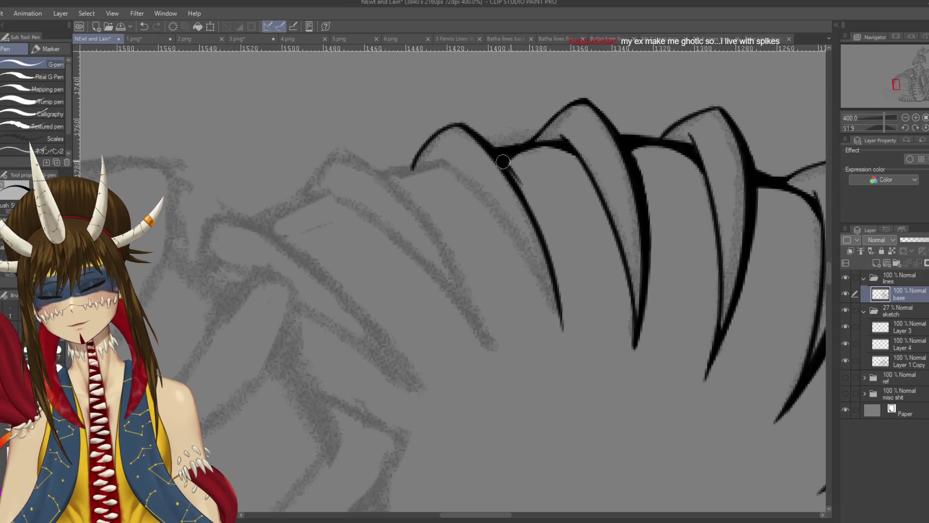
pyautogui.moveTo(519, 180)
pyautogui.mouseDown()
pyautogui.moveTo(547, 247)
pyautogui.moveTo(555, 244)
pyautogui.mouseUp()
pyautogui.hotkey('ctrl', 'z')
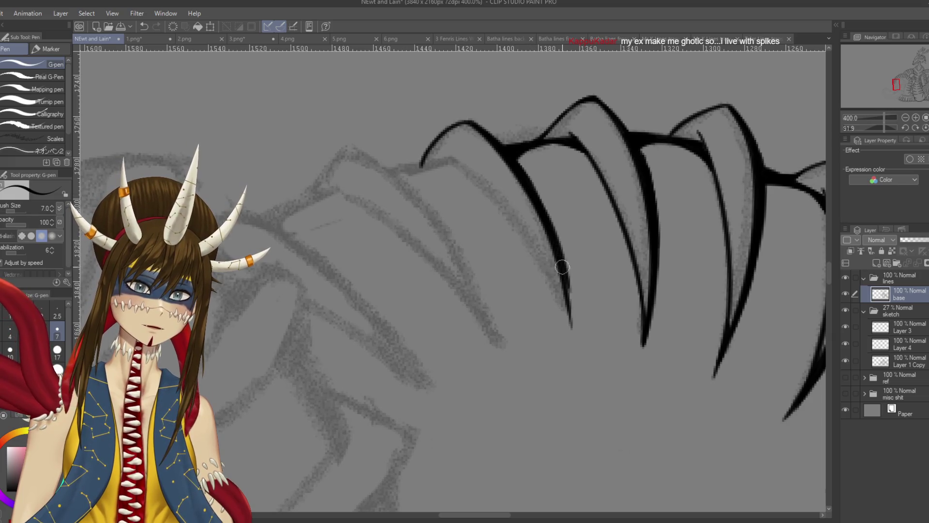
pyautogui.moveTo(525, 182)
pyautogui.mouseDown()
pyautogui.moveTo(552, 235)
pyautogui.moveTo(577, 333)
pyautogui.mouseUp()
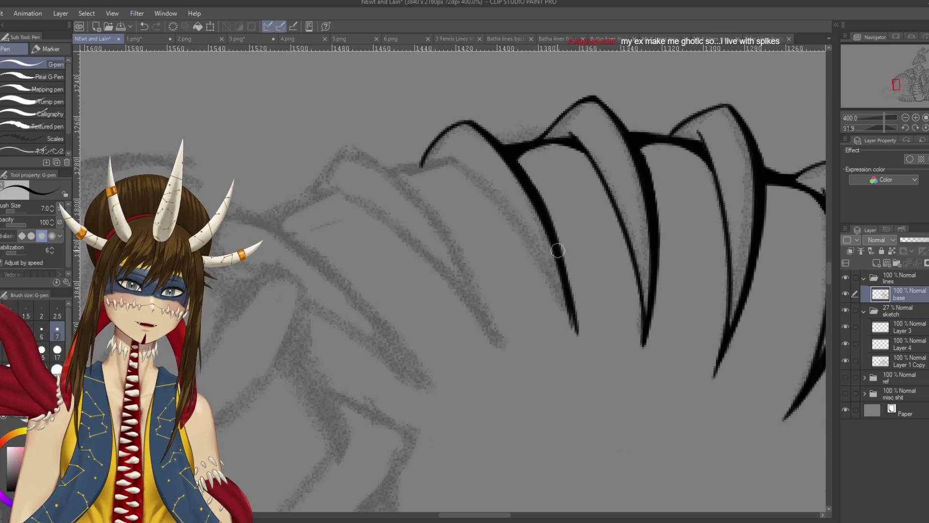
pyautogui.moveTo(477, 127); pyautogui.dragTo(552, 225)
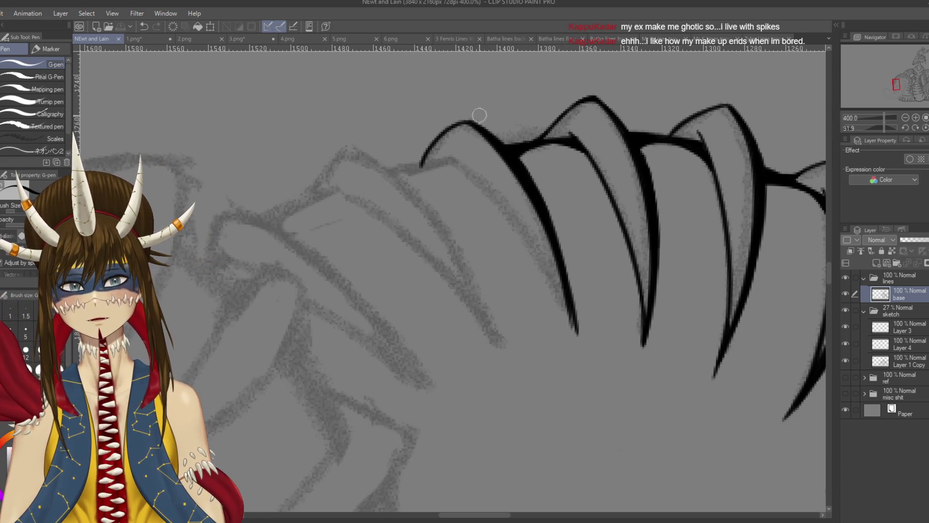
pyautogui.moveTo(547, 215); pyautogui.dragTo(603, 288)
pyautogui.scroll(-1, 532, 249)
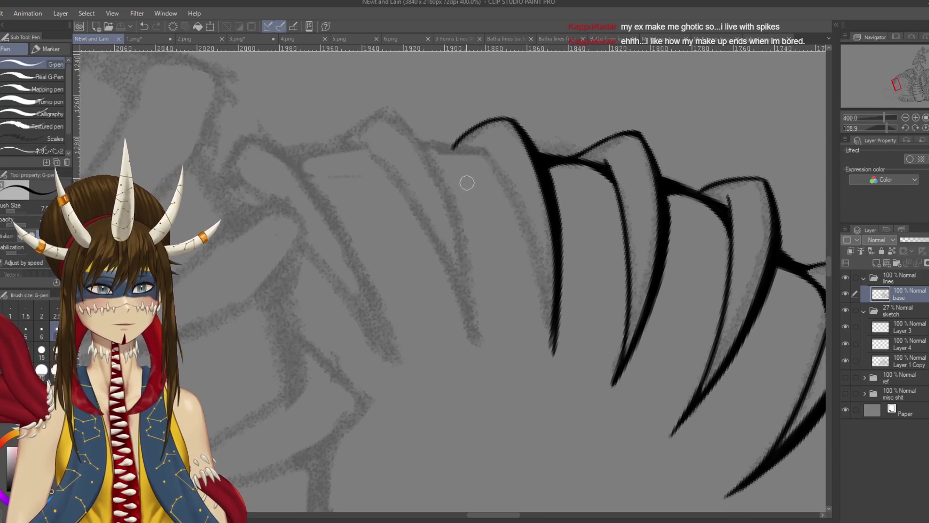
# Ink the spike outline over the sketch, redrawing its tip to end lower.
pyautogui.moveTo(481, 153)
pyautogui.mouseDown()
pyautogui.moveTo(505, 179)
pyautogui.moveTo(547, 315)
pyautogui.moveTo(503, 169)
pyautogui.moveTo(551, 339)
pyautogui.moveTo(494, 151)
pyautogui.moveTo(552, 358)
pyautogui.moveTo(491, 153)
pyautogui.moveTo(545, 378)
pyautogui.mouseUp()
pyautogui.hotkey('ctrl', 'z')
pyautogui.hotkey('ctrl', 'z')
pyautogui.hotkey('ctrl', 'z')
pyautogui.hotkey('ctrl', 'z')
pyautogui.moveTo(481, 145); pyautogui.dragTo(550, 361)
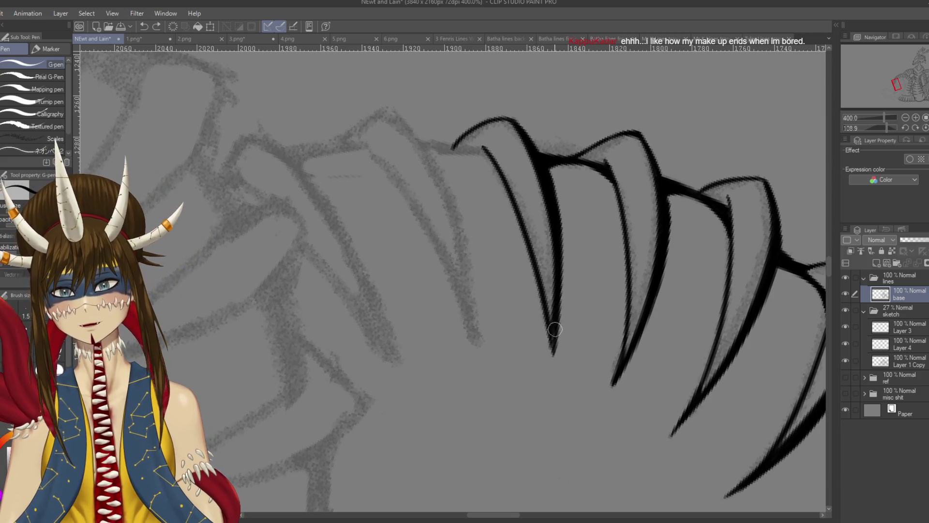
pyautogui.moveTo(547, 322); pyautogui.dragTo(551, 371)
pyautogui.press('e')
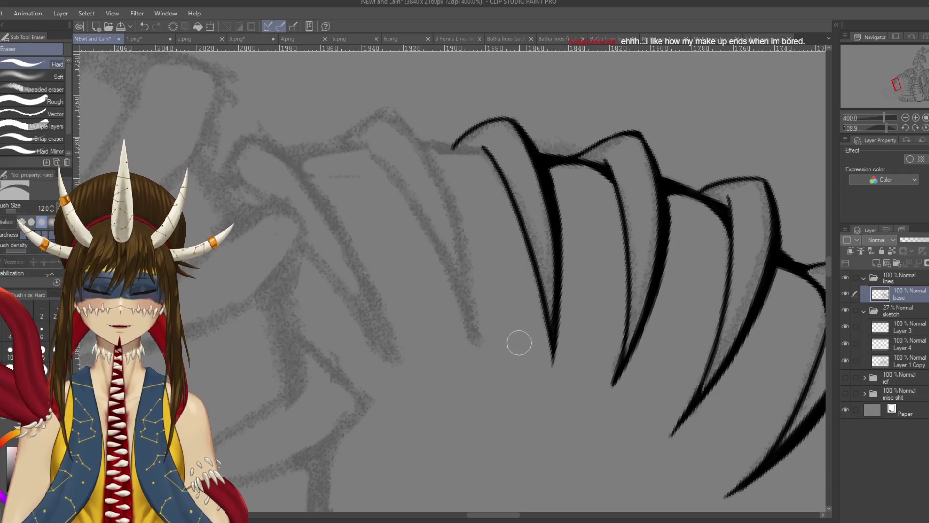
pyautogui.press('p')
# Rotate the canvas and redraw the spike's long outer edge as one bold curve.
pyautogui.moveTo(435, 290)
pyautogui.mouseDown()
pyautogui.moveTo(371, 264)
pyautogui.moveTo(397, 291)
pyautogui.mouseUp()
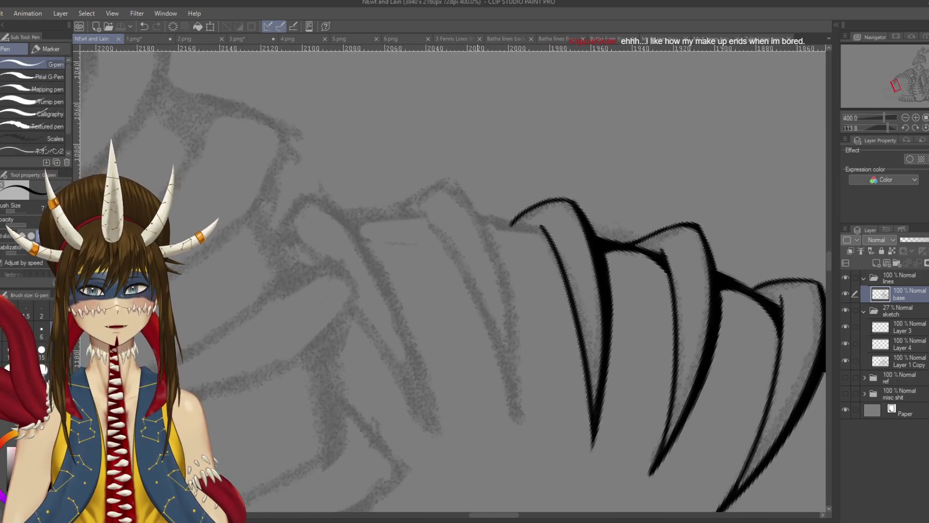
pyautogui.moveTo(473, 154); pyautogui.dragTo(540, 368)
pyautogui.hotkey('ctrl', 'z')
pyautogui.moveTo(473, 154)
pyautogui.mouseDown()
pyautogui.moveTo(524, 242)
pyautogui.moveTo(542, 389)
pyautogui.mouseUp()
pyautogui.hotkey('ctrl', 'z')
pyautogui.moveTo(474, 154); pyautogui.dragTo(542, 396)
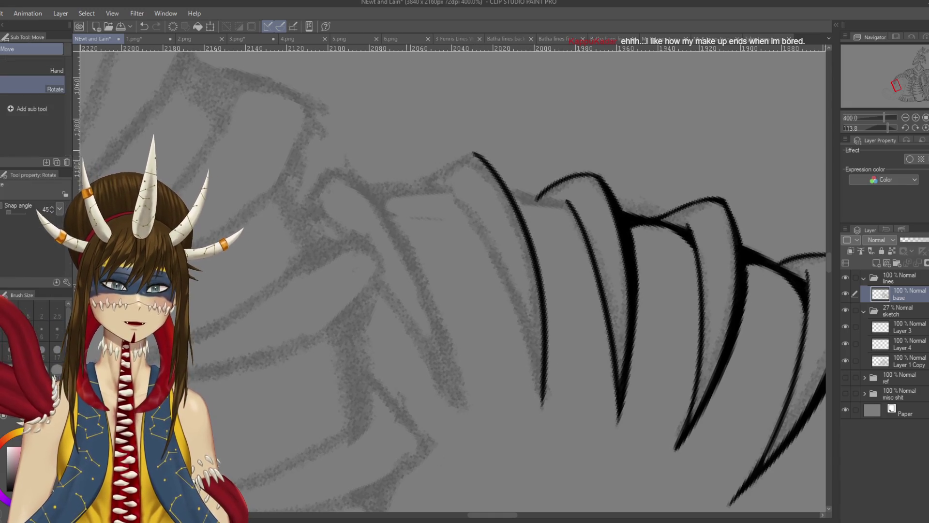
# Rotate again and ink a line down the next rib spike's edge.
pyautogui.moveTo(523, 242); pyautogui.dragTo(484, 270)
pyautogui.moveTo(448, 178); pyautogui.dragTo(432, 234)
pyautogui.hotkey('ctrl', 'z')
pyautogui.moveTo(448, 178); pyautogui.dragTo(432, 233)
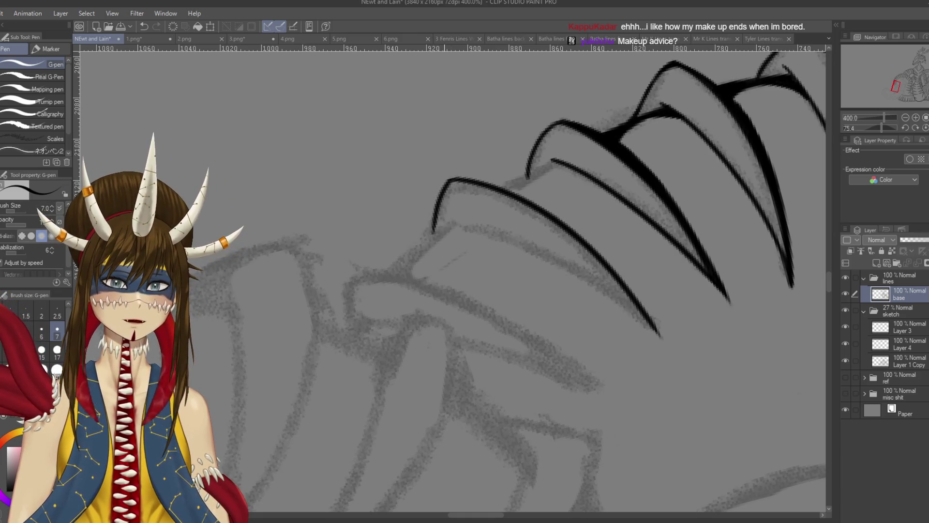
# Draw a short stroke along the spike bases joining the neighbours, touch it up, and save.
pyautogui.moveTo(533, 160)
pyautogui.mouseDown()
pyautogui.moveTo(505, 198)
pyautogui.moveTo(460, 230)
pyautogui.moveTo(497, 204)
pyautogui.mouseUp()
pyautogui.hotkey('ctrl', 's')
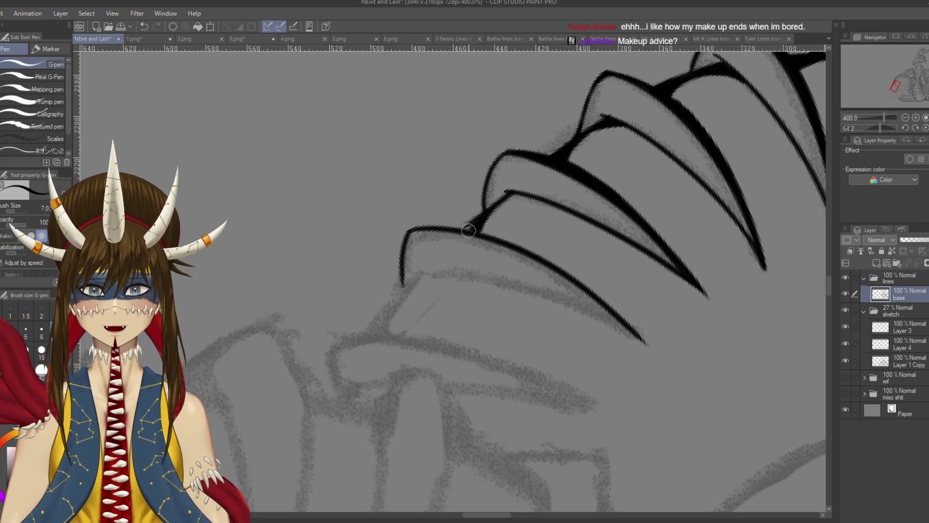
pyautogui.moveTo(487, 215)
pyautogui.mouseDown()
pyautogui.moveTo(525, 193)
pyautogui.moveTo(537, 198)
pyautogui.mouseUp()
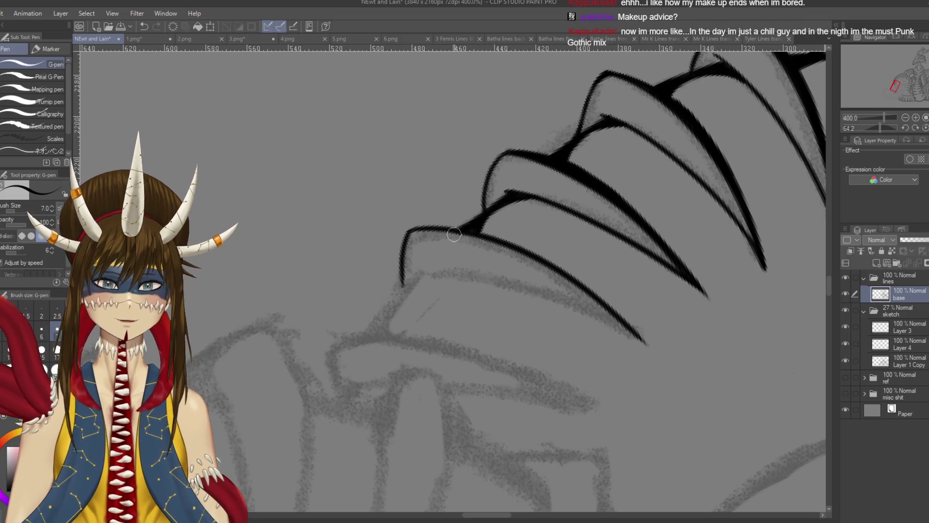
pyautogui.hotkey('ctrl', 's')
pyautogui.moveTo(485, 239)
pyautogui.mouseDown()
pyautogui.moveTo(469, 231)
pyautogui.moveTo(523, 246)
pyautogui.moveTo(527, 293)
pyautogui.mouseUp()
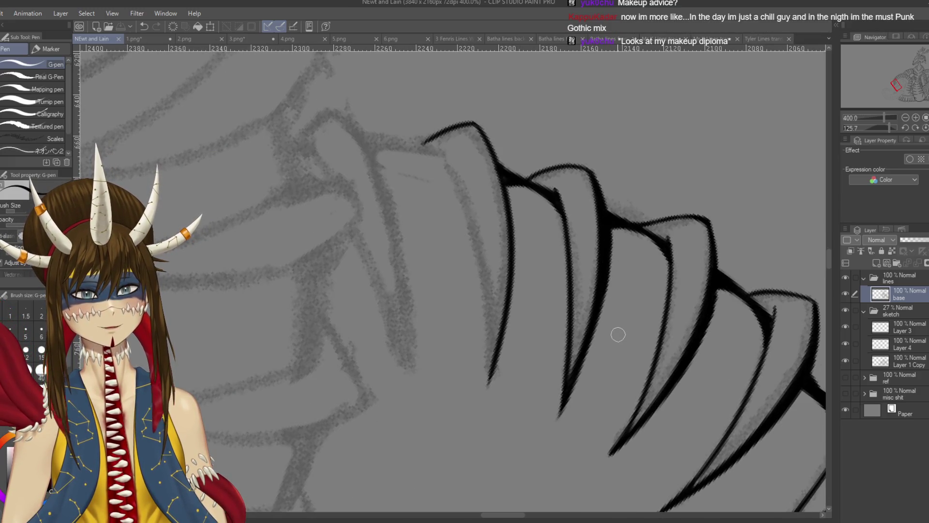
# Restroke the claw outline thicker and darker, extending the left spike's tip downward.
pyautogui.moveTo(536, 279); pyautogui.dragTo(551, 236)
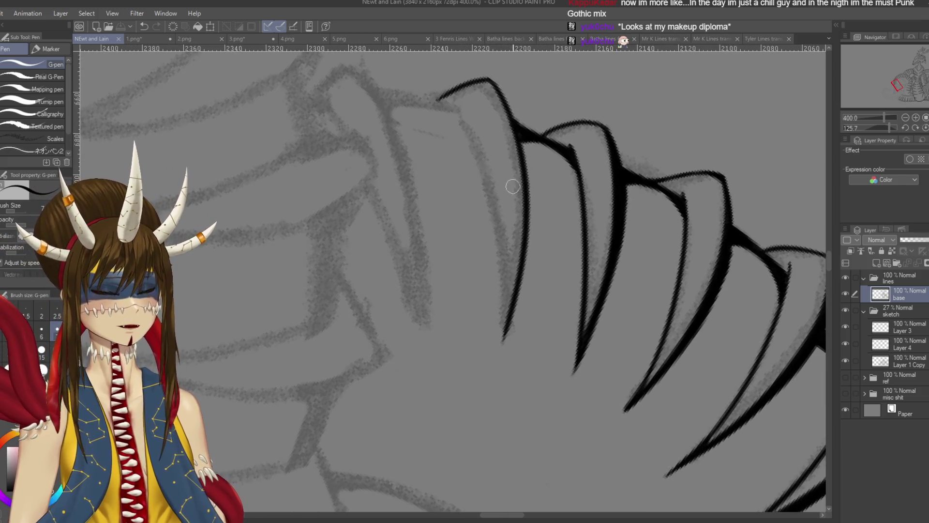
pyautogui.moveTo(500, 105)
pyautogui.mouseDown()
pyautogui.moveTo(490, 124)
pyautogui.moveTo(513, 152)
pyautogui.moveTo(520, 184)
pyautogui.mouseUp()
pyautogui.moveTo(509, 150); pyautogui.dragTo(523, 218)
pyautogui.moveTo(515, 171)
pyautogui.mouseDown()
pyautogui.moveTo(524, 242)
pyautogui.moveTo(516, 218)
pyautogui.mouseUp()
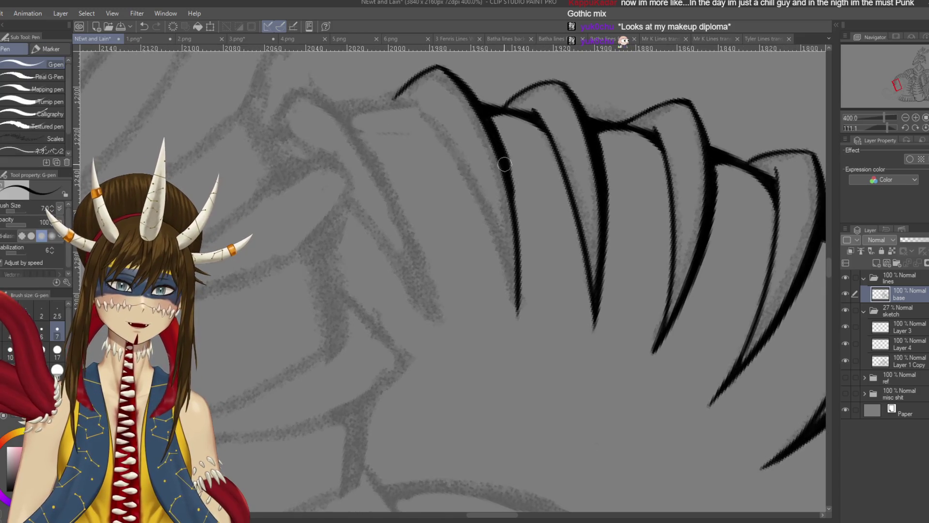
pyautogui.moveTo(505, 160); pyautogui.dragTo(520, 256)
pyautogui.hotkey('ctrl', 'z')
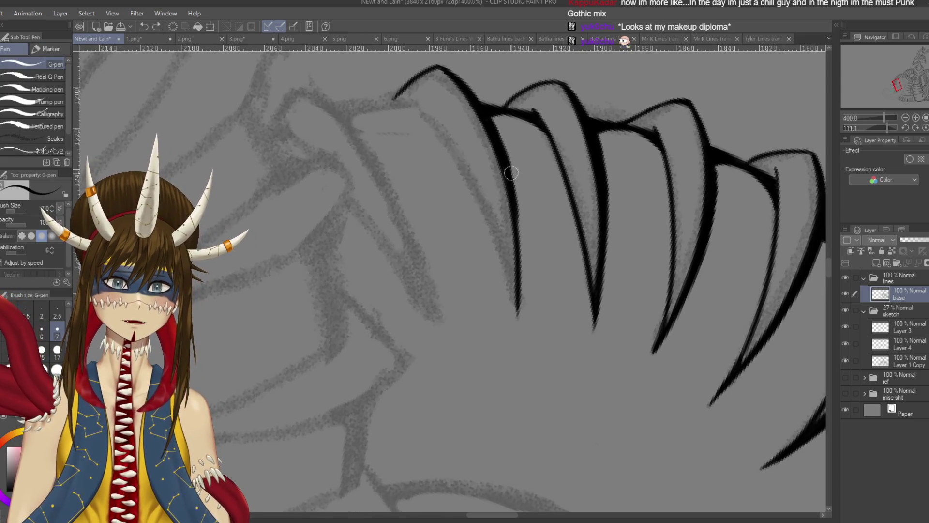
pyautogui.moveTo(504, 162); pyautogui.dragTo(521, 271)
pyautogui.moveTo(515, 201); pyautogui.dragTo(521, 310)
pyautogui.moveTo(520, 265); pyautogui.dragTo(514, 330)
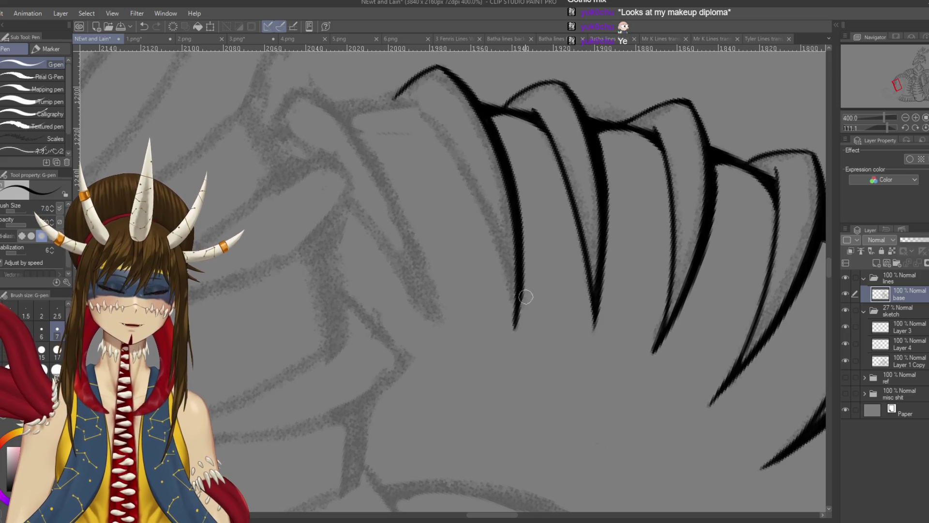
# Re-ink a longer bold line along the first spike and extend its tip.
pyautogui.press('e')
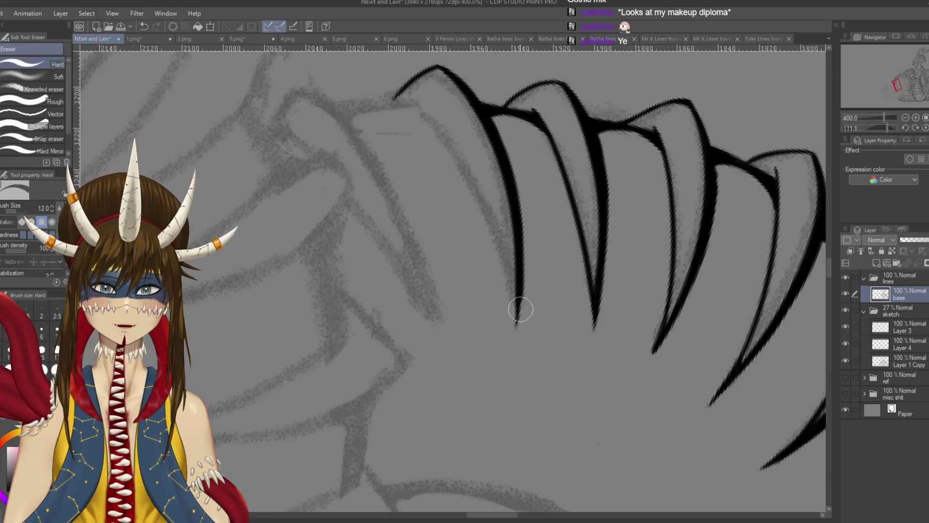
pyautogui.press('p')
pyautogui.press('e')
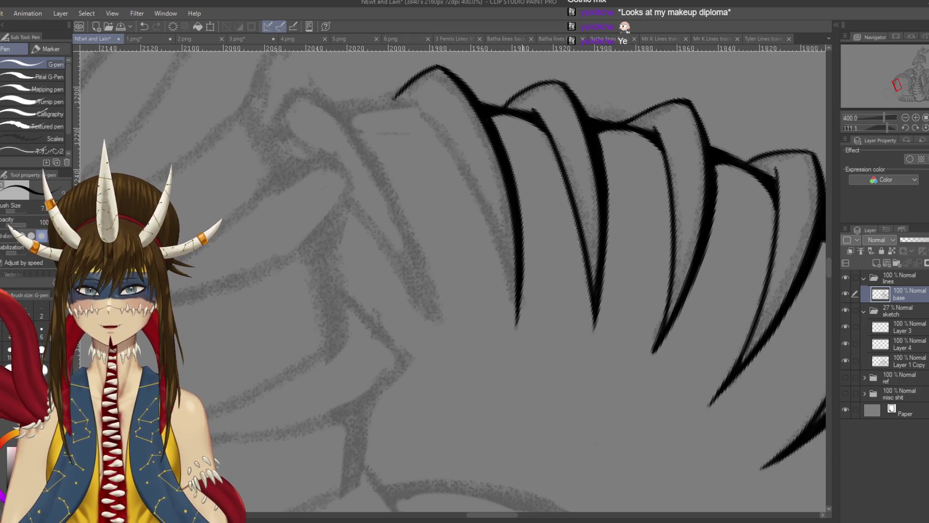
pyautogui.moveTo(505, 97)
pyautogui.mouseDown()
pyautogui.moveTo(541, 125)
pyautogui.moveTo(536, 143)
pyautogui.moveTo(541, 132)
pyautogui.mouseUp()
pyautogui.moveTo(451, 106); pyautogui.dragTo(547, 286)
pyautogui.hotkey('ctrl', 'z')
pyautogui.moveTo(452, 104); pyautogui.dragTo(560, 329)
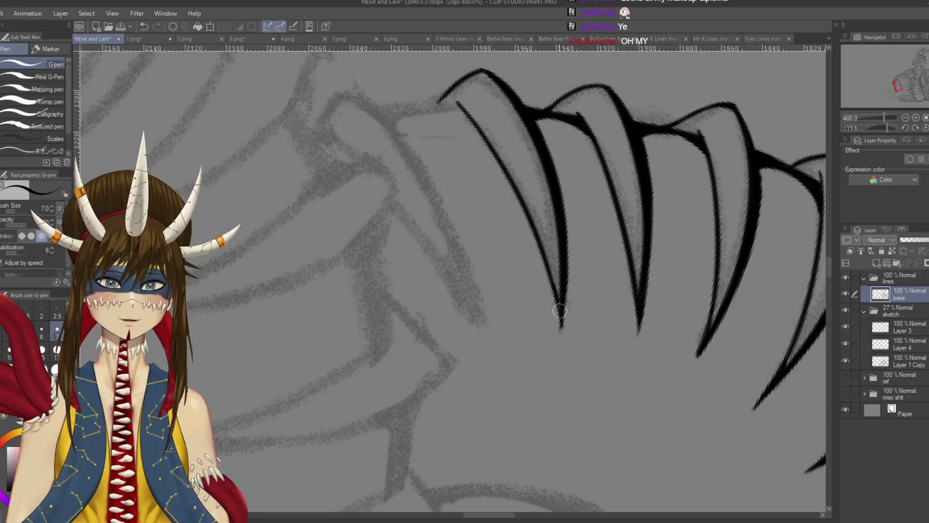
pyautogui.moveTo(551, 290); pyautogui.dragTo(561, 339)
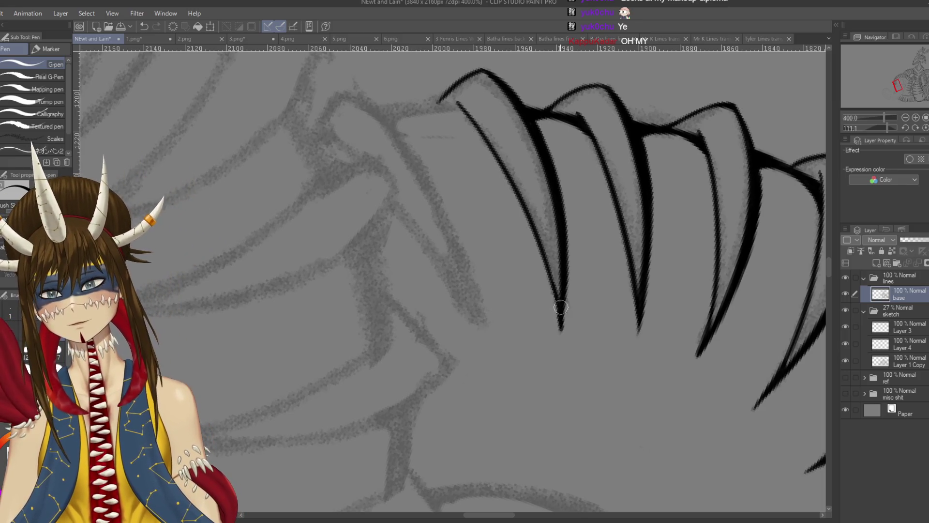
# Ink the long outer edge of the next spike to the left, redrawing until it fits.
pyautogui.moveTo(394, 150)
pyautogui.mouseDown()
pyautogui.moveTo(338, 241)
pyautogui.moveTo(436, 145)
pyautogui.moveTo(484, 146)
pyautogui.moveTo(556, 184)
pyautogui.mouseUp()
pyautogui.moveTo(472, 145)
pyautogui.mouseDown()
pyautogui.moveTo(497, 187)
pyautogui.moveTo(537, 387)
pyautogui.mouseUp()
pyautogui.hotkey('ctrl', 'z')
pyautogui.moveTo(471, 148); pyautogui.dragTo(560, 403)
pyautogui.hotkey('ctrl', 'z')
pyautogui.moveTo(466, 143); pyautogui.dragTo(559, 392)
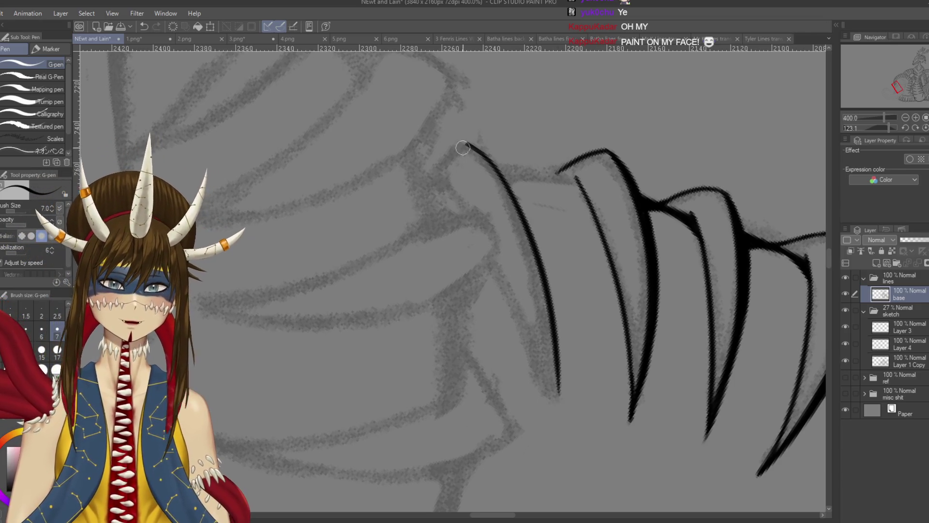
# Add the hooked tip to the new spike, retrying until the curve looks right.
pyautogui.moveTo(467, 144); pyautogui.dragTo(428, 182)
pyautogui.hotkey('ctrl', 'z')
pyautogui.moveTo(467, 144); pyautogui.dragTo(427, 188)
pyautogui.hotkey('ctrl', 'z')
pyautogui.moveTo(466, 143); pyautogui.dragTo(436, 178)
pyautogui.moveTo(466, 144); pyautogui.dragTo(431, 183)
pyautogui.hotkey('ctrl', 'z')
pyautogui.moveTo(467, 143); pyautogui.dragTo(429, 184)
pyautogui.hotkey('ctrl', 'z')
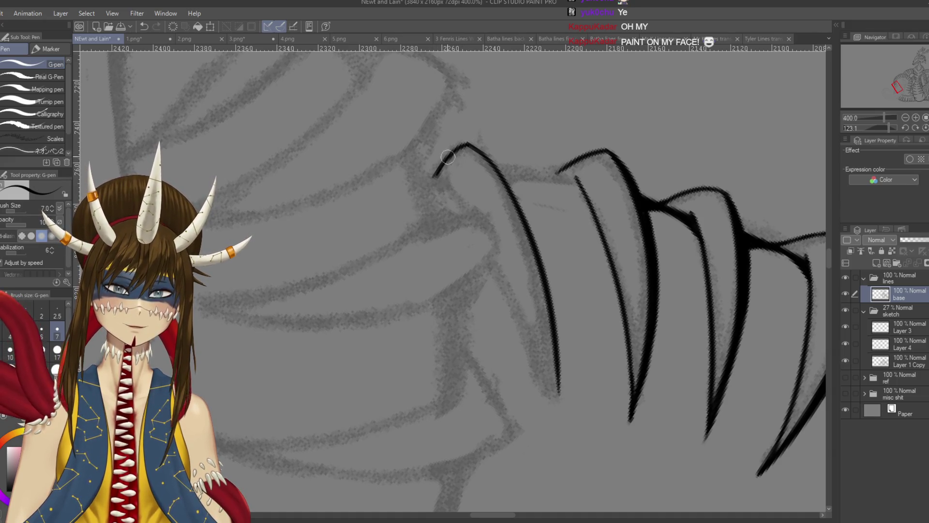
pyautogui.hotkey('ctrl', 'z')
pyautogui.moveTo(466, 144); pyautogui.dragTo(433, 180)
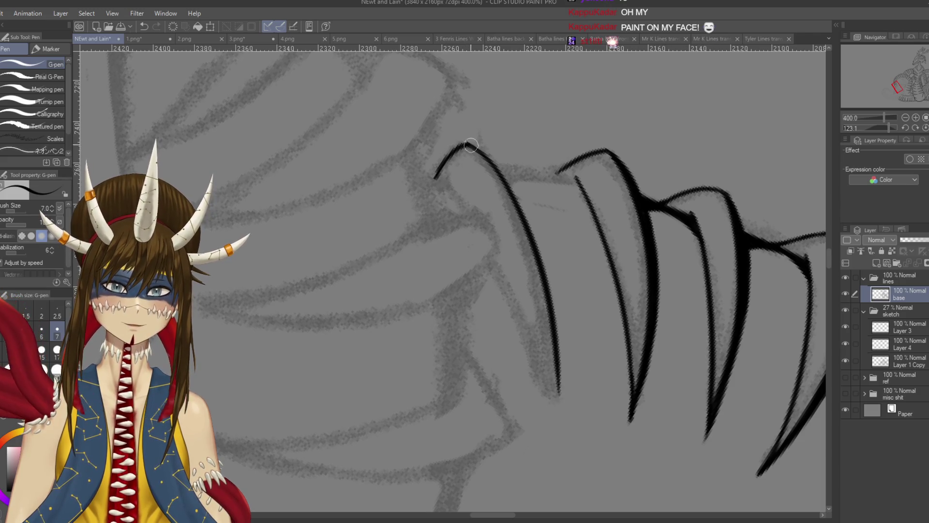
pyautogui.moveTo(461, 147)
pyautogui.mouseDown()
pyautogui.moveTo(524, 132)
pyautogui.moveTo(556, 155)
pyautogui.mouseUp()
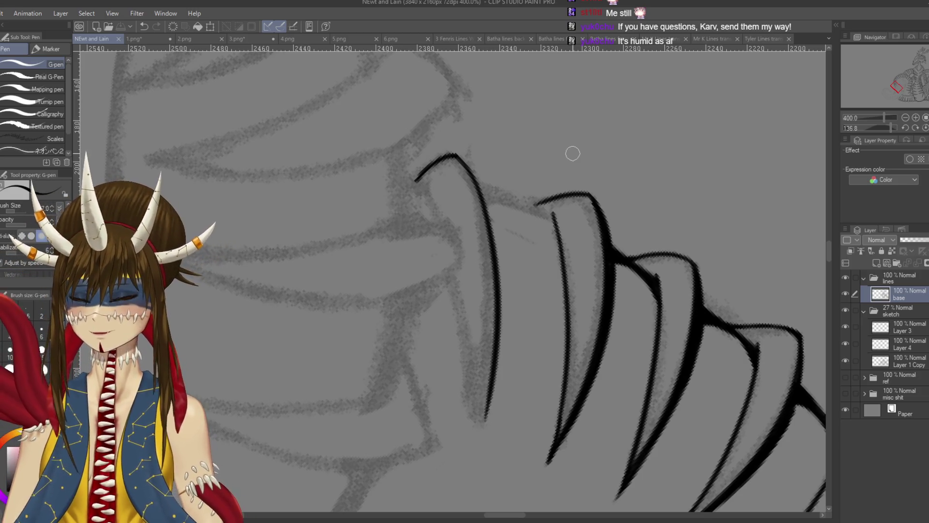
pyautogui.moveTo(572, 154); pyautogui.dragTo(438, 164)
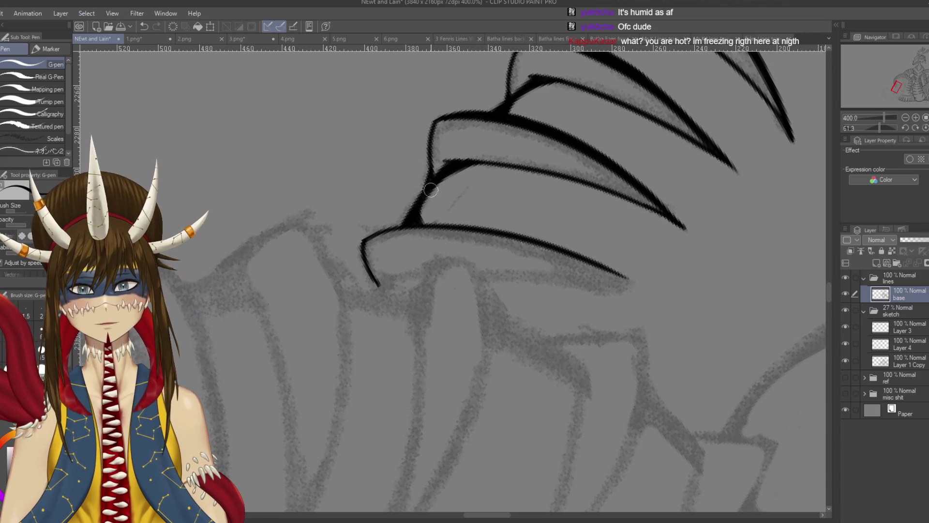
pyautogui.moveTo(452, 131)
pyautogui.mouseDown()
pyautogui.moveTo(593, 230)
pyautogui.moveTo(600, 306)
pyautogui.mouseUp()
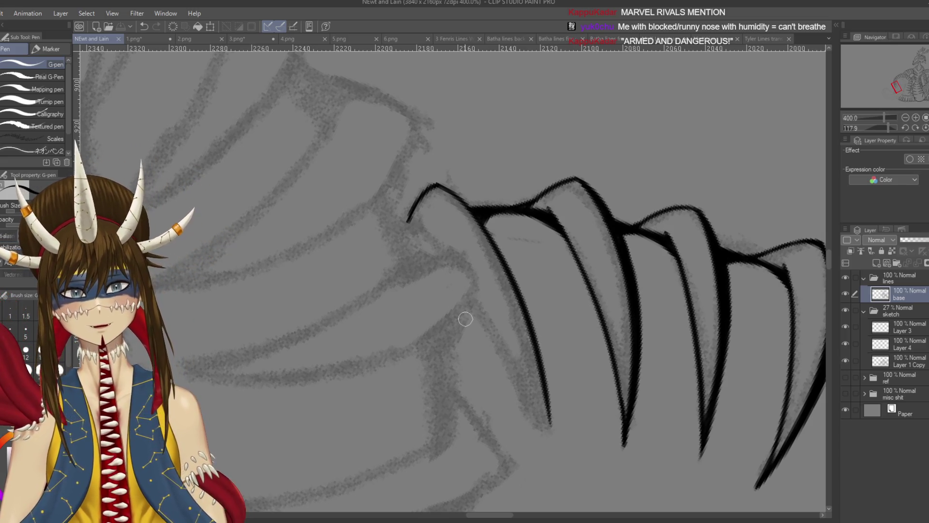
# Darken the leftmost spike's base and outline strokes, then rotate the canvas about 45°.
pyautogui.moveTo(428, 240); pyautogui.dragTo(411, 226)
pyautogui.moveTo(431, 175)
pyautogui.mouseDown()
pyautogui.moveTo(466, 199)
pyautogui.moveTo(494, 260)
pyautogui.mouseUp()
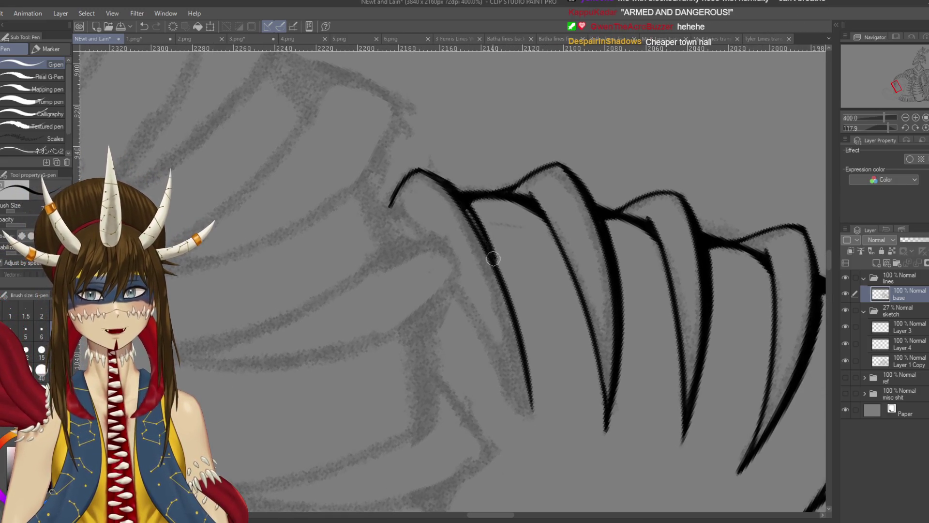
pyautogui.moveTo(460, 204)
pyautogui.mouseDown()
pyautogui.moveTo(492, 256)
pyautogui.moveTo(494, 199)
pyautogui.moveTo(521, 285)
pyautogui.mouseUp()
pyautogui.hotkey('ctrl', 'z')
pyautogui.scroll(-2, 517, 261)
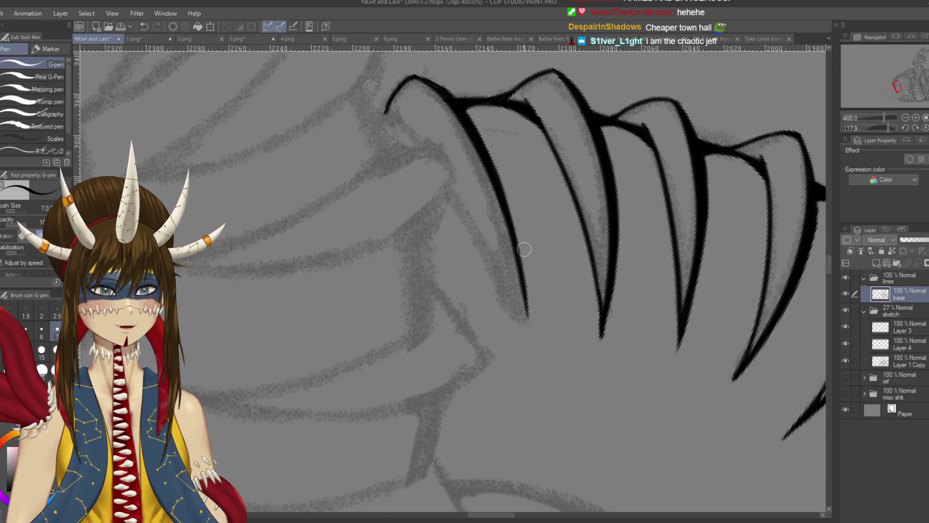
pyautogui.moveTo(524, 249); pyautogui.dragTo(537, 255)
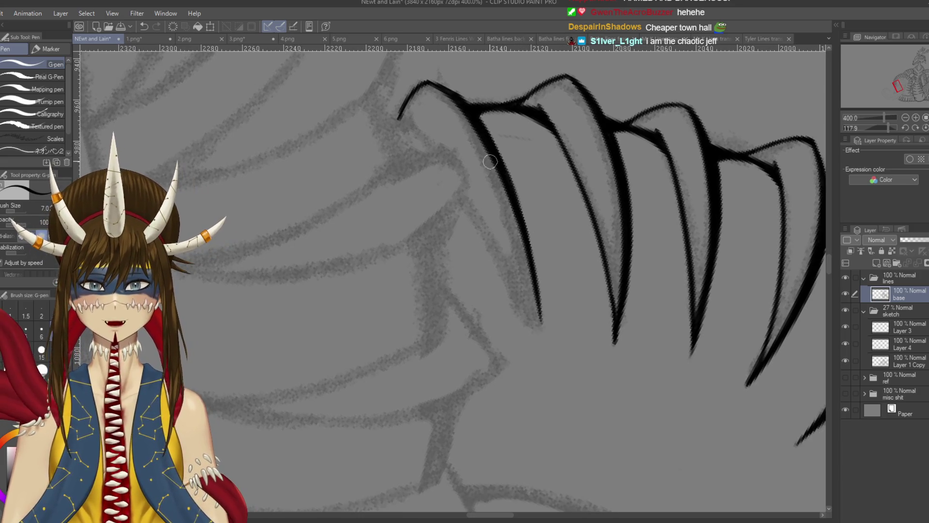
pyautogui.scroll(3, 527, 285)
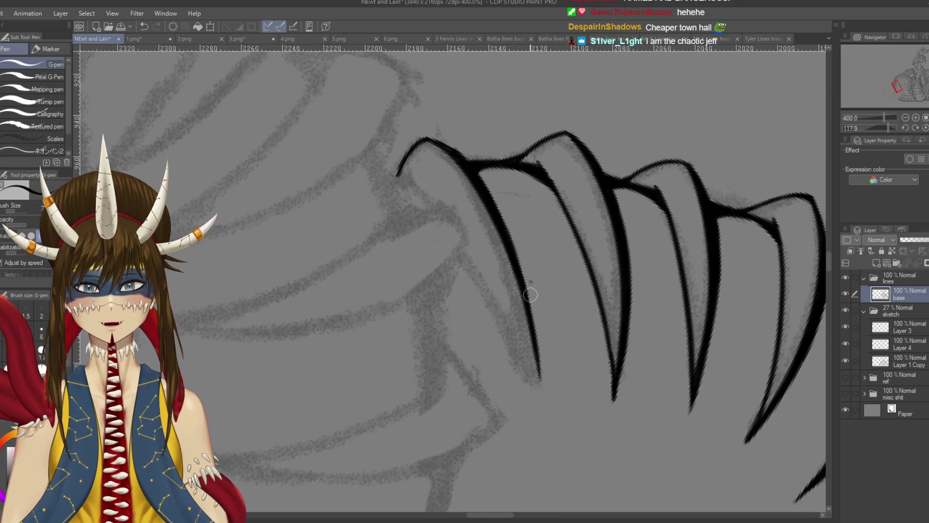
pyautogui.press('r')
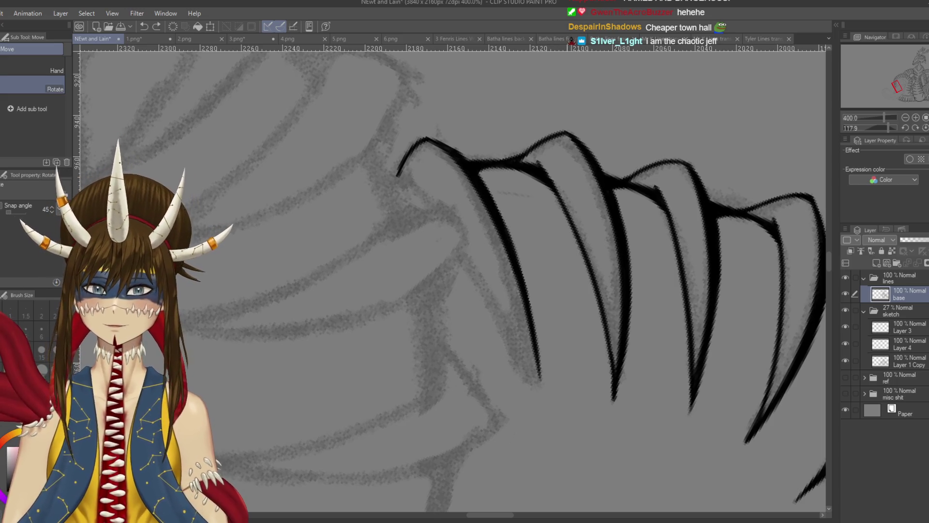
pyautogui.moveTo(533, 290)
pyautogui.mouseDown()
pyautogui.moveTo(489, 314)
pyautogui.moveTo(397, 334)
pyautogui.mouseUp()
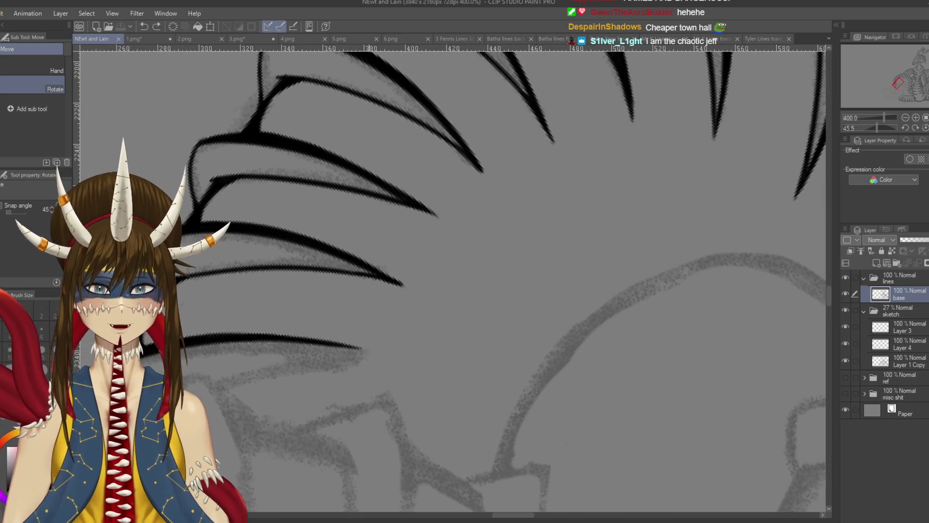
# Zoom out to 150% to view the whole coil, undoing a few stray test marks.
pyautogui.hotkey('ctrl', '-')
pyautogui.hotkey('ctrl', '-')
pyautogui.hotkey('ctrl', '-')
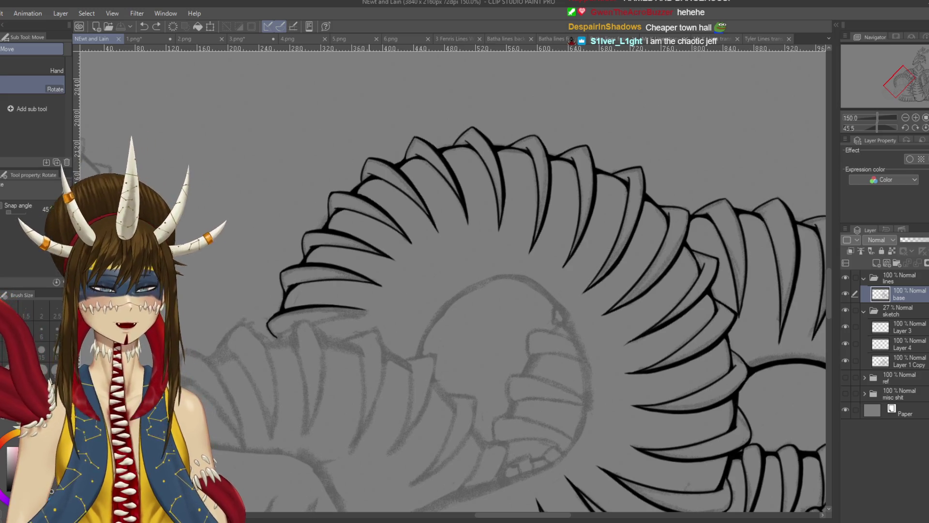
pyautogui.moveTo(483, 242)
pyautogui.mouseDown()
pyautogui.moveTo(445, 296)
pyautogui.moveTo(435, 334)
pyautogui.mouseUp()
pyautogui.moveTo(581, 204)
pyautogui.mouseDown()
pyautogui.moveTo(633, 167)
pyautogui.moveTo(602, 182)
pyautogui.mouseUp()
pyautogui.moveTo(712, 110); pyautogui.dragTo(704, 157)
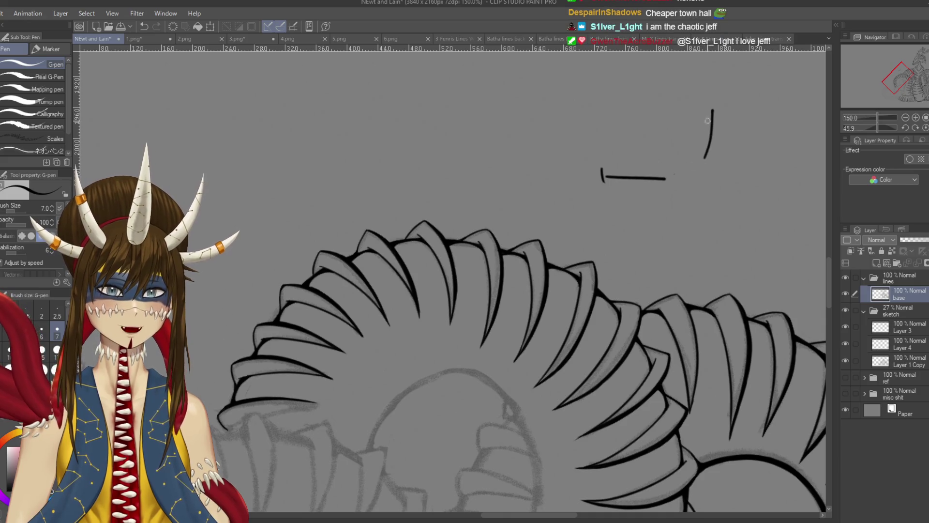
pyautogui.moveTo(684, 104)
pyautogui.mouseDown()
pyautogui.moveTo(657, 125)
pyautogui.moveTo(646, 193)
pyautogui.mouseUp()
pyautogui.hotkey('ctrl', 'z')
pyautogui.hotkey('ctrl', 'z')
pyautogui.hotkey('ctrl', 'z')
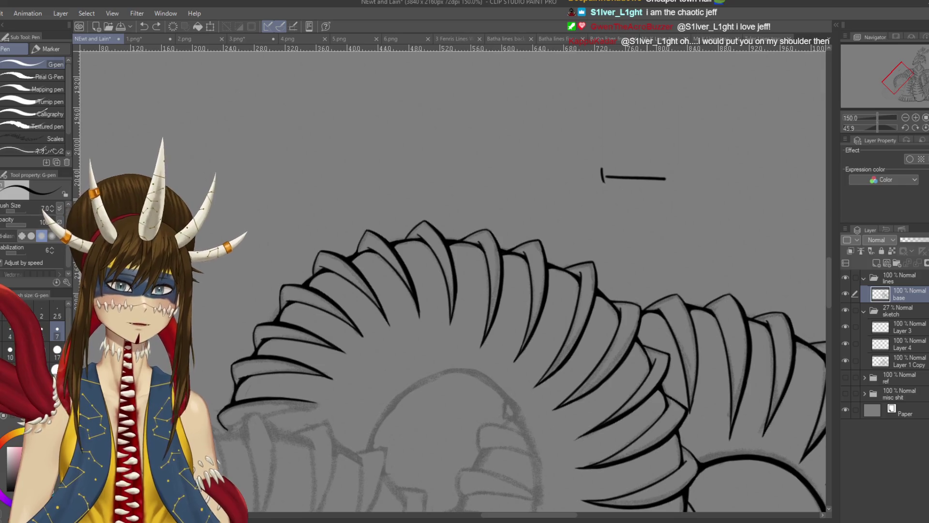
pyautogui.hotkey('ctrl', 'z')
pyautogui.hotkey('ctrl', 'z')
pyautogui.hscroll(2, 576, 242)
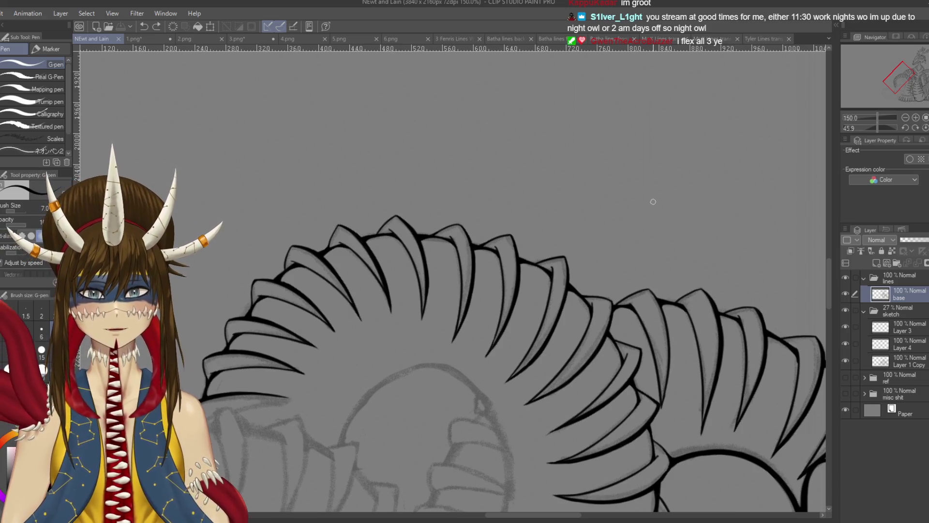
pyautogui.scroll(1, 653, 202)
# Ink the rounded left edge of the sketched circle inside the coil.
pyautogui.moveTo(653, 201); pyautogui.dragTo(305, 85)
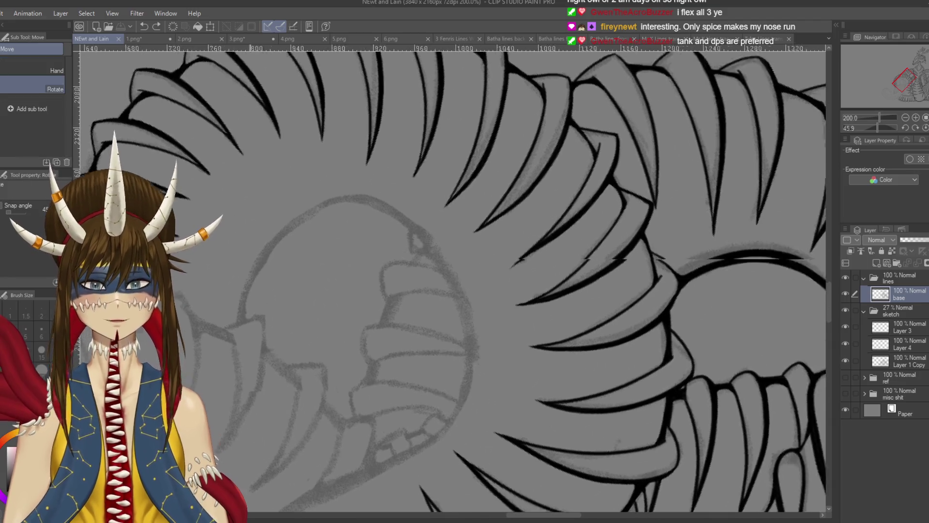
pyautogui.moveTo(483, 145); pyautogui.dragTo(357, 290)
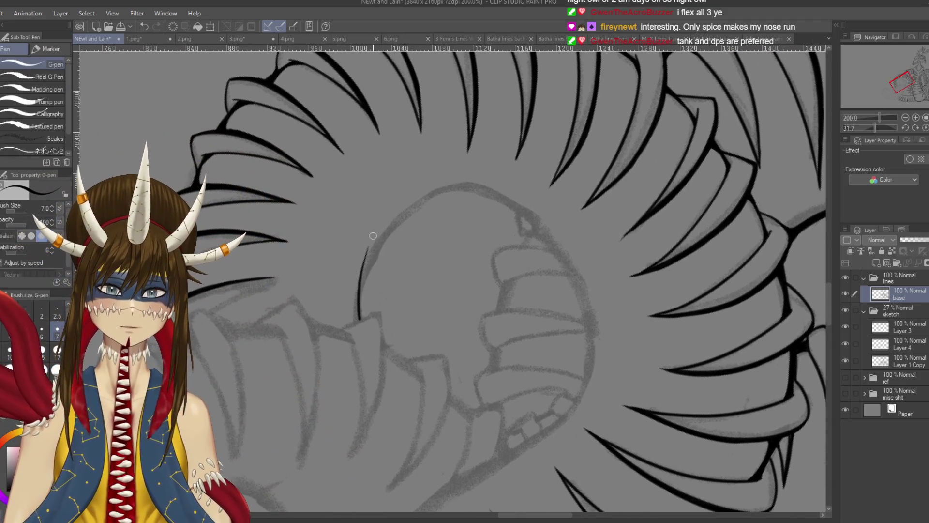
pyautogui.moveTo(356, 317); pyautogui.dragTo(455, 184)
pyautogui.hotkey('ctrl', 'z')
pyautogui.moveTo(359, 319); pyautogui.dragTo(450, 179)
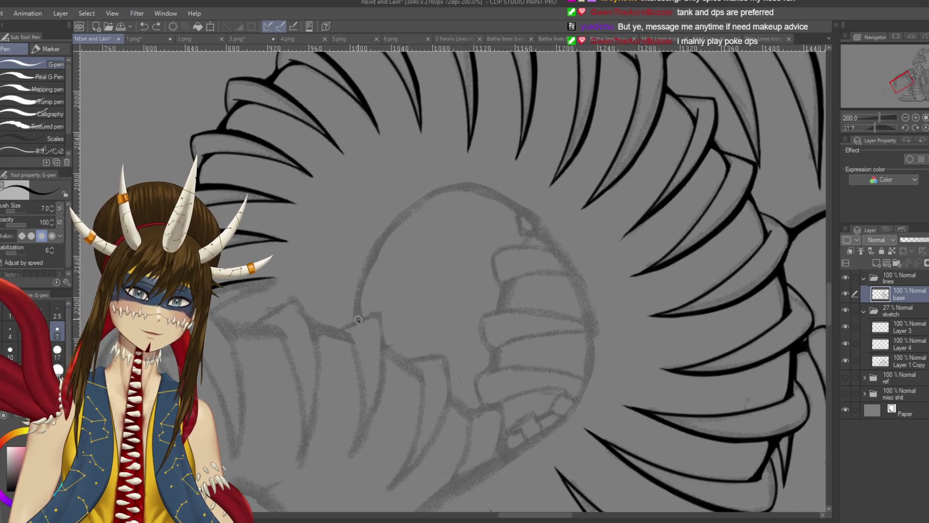
pyautogui.moveTo(358, 321); pyautogui.dragTo(425, 194)
pyautogui.moveTo(435, 290); pyautogui.dragTo(384, 405)
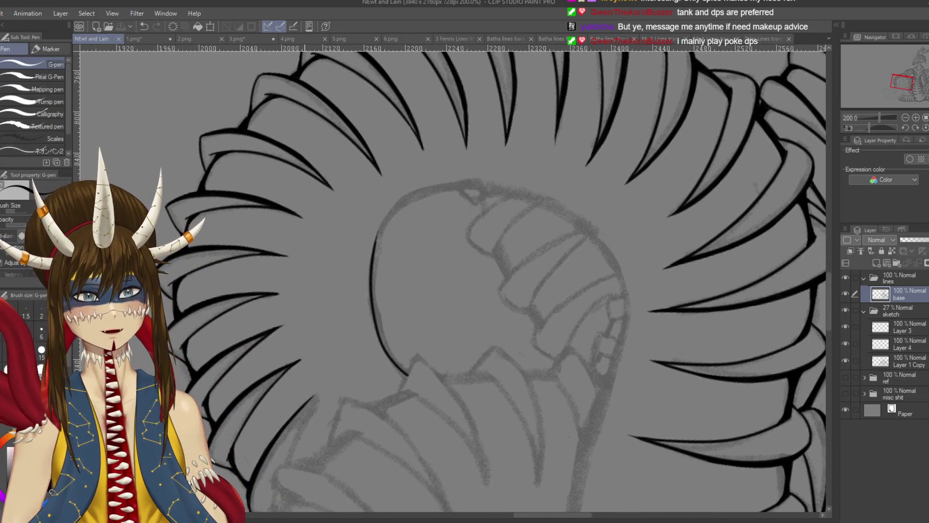
pyautogui.press('-')
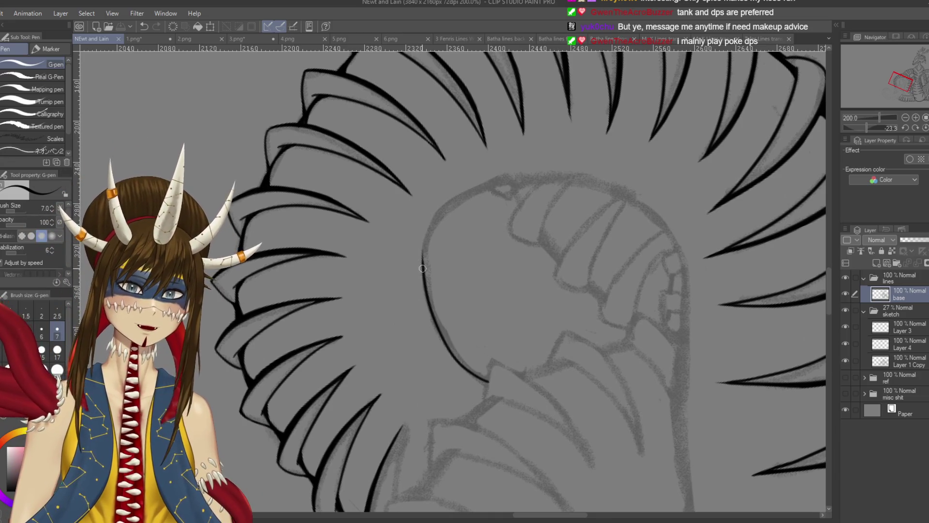
# Ink the circle's upper-left edge and erase excess ink near the curve.
pyautogui.moveTo(423, 264)
pyautogui.mouseDown()
pyautogui.moveTo(440, 213)
pyautogui.moveTo(503, 166)
pyautogui.mouseUp()
pyautogui.hotkey('ctrl', 'z')
pyautogui.moveTo(425, 271); pyautogui.dragTo(460, 202)
pyautogui.hotkey('ctrl', 'z')
pyautogui.moveTo(424, 274)
pyautogui.mouseDown()
pyautogui.moveTo(517, 164)
pyautogui.moveTo(425, 263)
pyautogui.moveTo(494, 182)
pyautogui.mouseUp()
pyautogui.hotkey('ctrl', 'z')
pyautogui.hotkey('ctrl', 'z')
pyautogui.moveTo(422, 276)
pyautogui.mouseDown()
pyautogui.moveTo(443, 209)
pyautogui.moveTo(486, 189)
pyautogui.mouseUp()
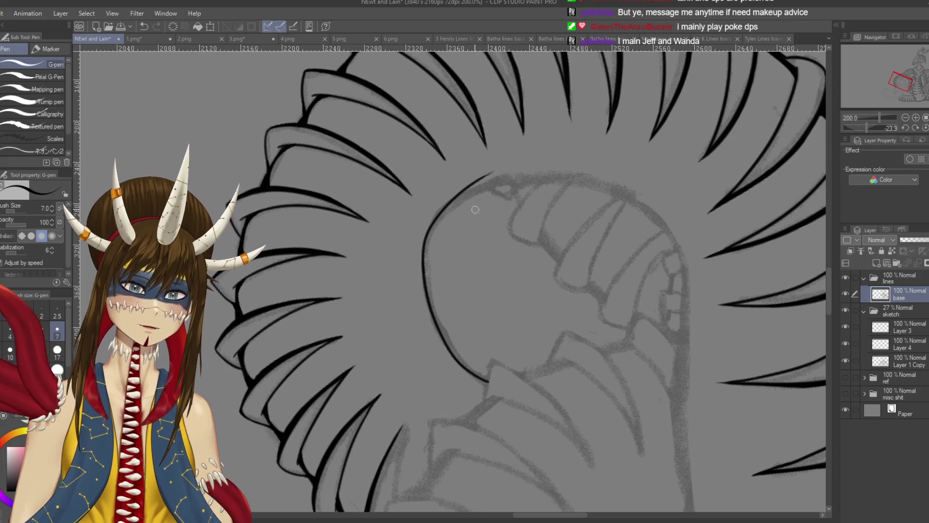
pyautogui.hotkey('ctrl', 'z')
pyautogui.moveTo(413, 241); pyautogui.dragTo(456, 279)
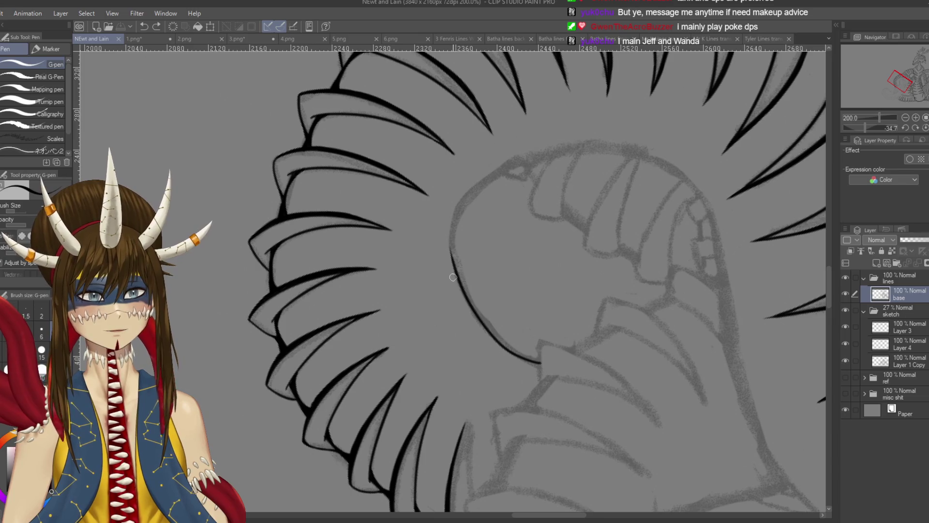
pyautogui.press('e')
pyautogui.moveTo(445, 244); pyautogui.dragTo(451, 244)
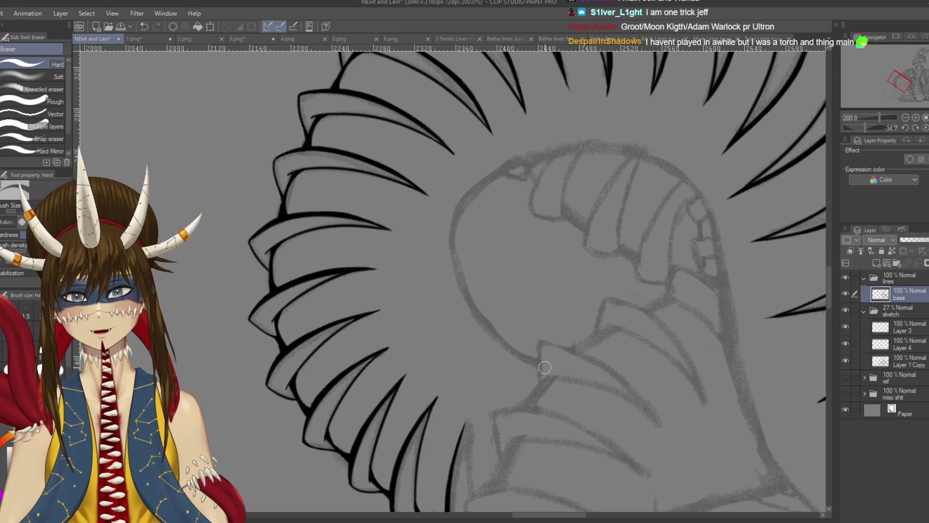
pyautogui.press('p')
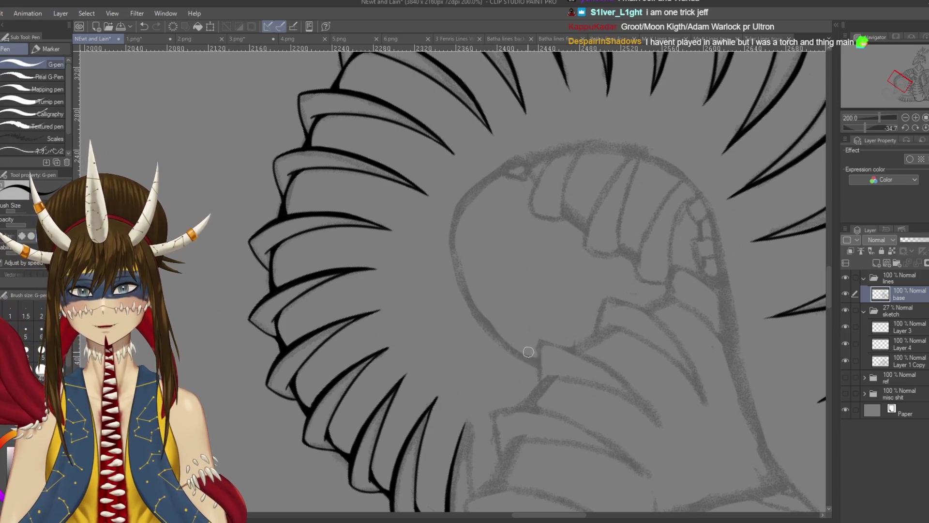
# Ink the curved line up the circle's left side, extending it up and right.
pyautogui.moveTo(537, 363)
pyautogui.mouseDown()
pyautogui.moveTo(486, 312)
pyautogui.moveTo(522, 354)
pyautogui.moveTo(462, 263)
pyautogui.mouseUp()
pyautogui.hotkey('ctrl', 'z')
pyautogui.hotkey('ctrl', 'z')
pyautogui.moveTo(529, 361)
pyautogui.mouseDown()
pyautogui.moveTo(455, 221)
pyautogui.moveTo(448, 283)
pyautogui.moveTo(467, 247)
pyautogui.mouseUp()
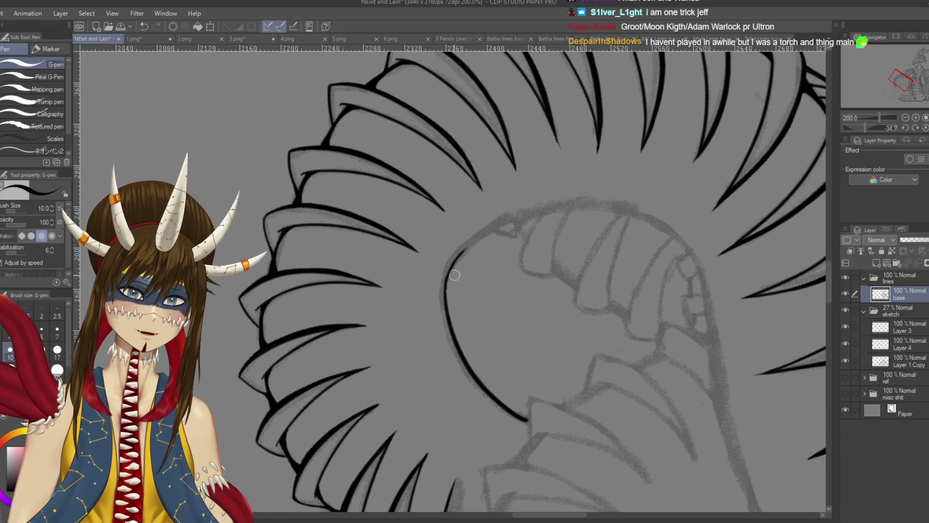
pyautogui.hotkey('ctrl', 'z')
pyautogui.moveTo(446, 298)
pyautogui.mouseDown()
pyautogui.moveTo(484, 231)
pyautogui.moveTo(527, 204)
pyautogui.mouseUp()
pyautogui.hotkey('ctrl', 'z')
pyautogui.moveTo(445, 309)
pyautogui.mouseDown()
pyautogui.moveTo(449, 276)
pyautogui.moveTo(537, 207)
pyautogui.mouseUp()
pyautogui.hotkey('ctrl', 'z')
pyautogui.moveTo(445, 292)
pyautogui.mouseDown()
pyautogui.moveTo(538, 207)
pyautogui.moveTo(436, 290)
pyautogui.mouseUp()
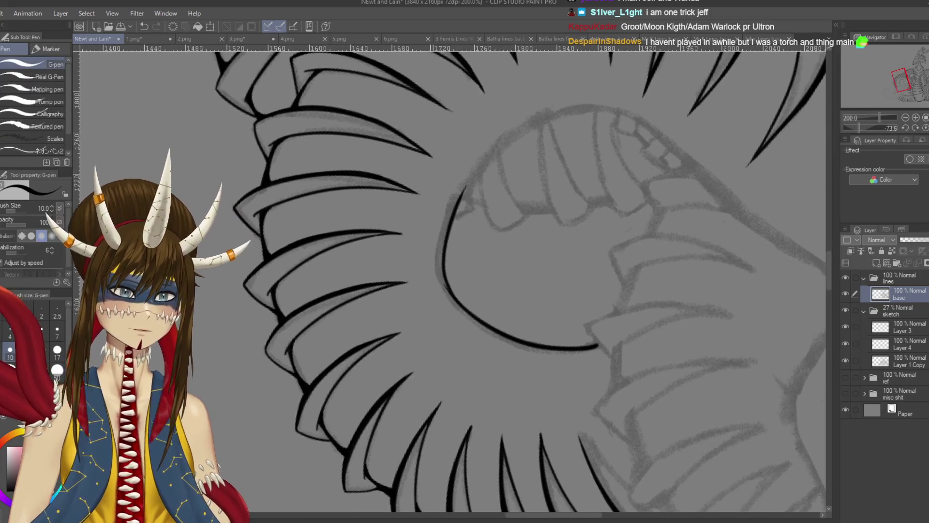
pyautogui.moveTo(464, 189)
pyautogui.mouseDown()
pyautogui.moveTo(459, 222)
pyautogui.moveTo(551, 149)
pyautogui.moveTo(538, 158)
pyautogui.moveTo(593, 137)
pyautogui.mouseUp()
pyautogui.hotkey('ctrl', 'z')
pyautogui.moveTo(520, 168); pyautogui.dragTo(613, 136)
pyautogui.hotkey('ctrl', 'z')
pyautogui.moveTo(523, 167); pyautogui.dragTo(595, 138)
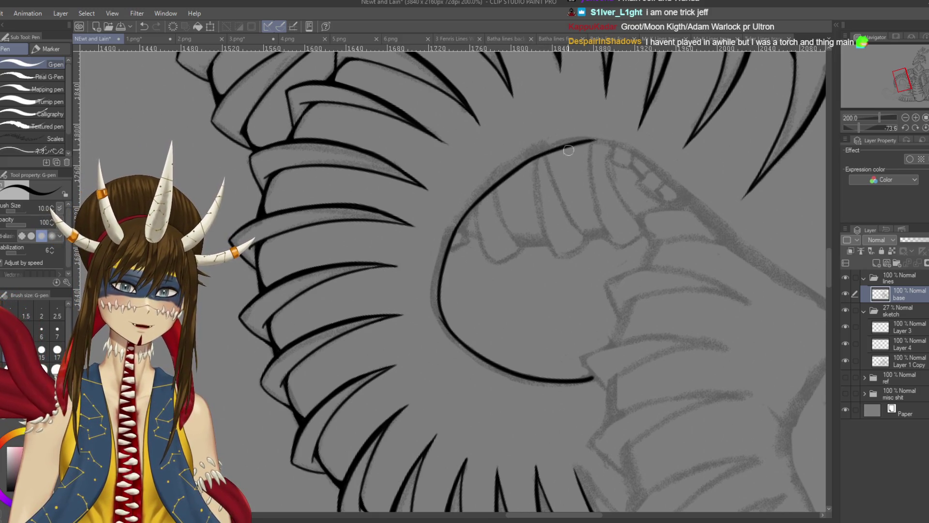
# Flip the canvas horizontally and try a long curved line down the coil, then undo it.
pyautogui.press('h')
pyautogui.moveTo(413, 323)
pyautogui.mouseDown()
pyautogui.moveTo(398, 253)
pyautogui.moveTo(351, 223)
pyautogui.moveTo(425, 155)
pyautogui.moveTo(538, 123)
pyautogui.mouseUp()
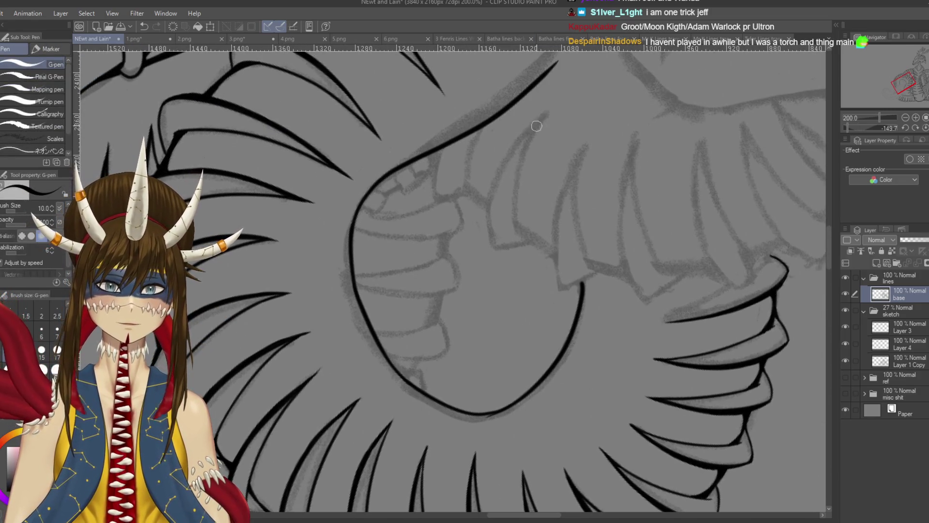
pyautogui.scroll(3, 450, 278)
pyautogui.moveTo(529, 217)
pyautogui.mouseDown()
pyautogui.moveTo(493, 251)
pyautogui.moveTo(548, 156)
pyautogui.moveTo(462, 348)
pyautogui.moveTo(498, 142)
pyautogui.moveTo(450, 201)
pyautogui.mouseUp()
pyautogui.hotkey('ctrl', 'z')
pyautogui.moveTo(515, 135)
pyautogui.mouseDown()
pyautogui.moveTo(483, 158)
pyautogui.moveTo(421, 259)
pyautogui.moveTo(432, 346)
pyautogui.mouseUp()
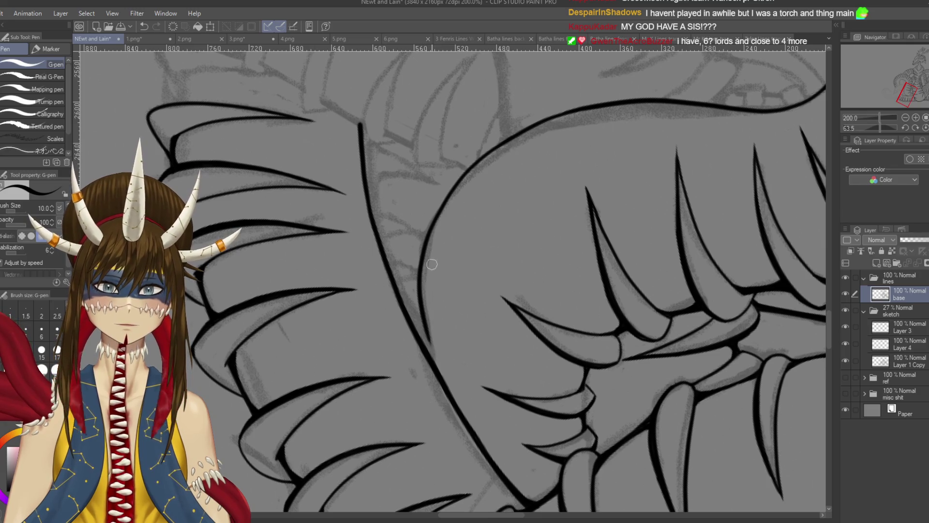
pyautogui.hotkey('ctrl', 'z')
pyautogui.moveTo(513, 136)
pyautogui.mouseDown()
pyautogui.moveTo(481, 162)
pyautogui.moveTo(416, 310)
pyautogui.moveTo(483, 160)
pyautogui.moveTo(417, 266)
pyautogui.moveTo(410, 335)
pyautogui.moveTo(417, 279)
pyautogui.mouseUp()
pyautogui.hotkey('ctrl', 'z')
pyautogui.press('e')
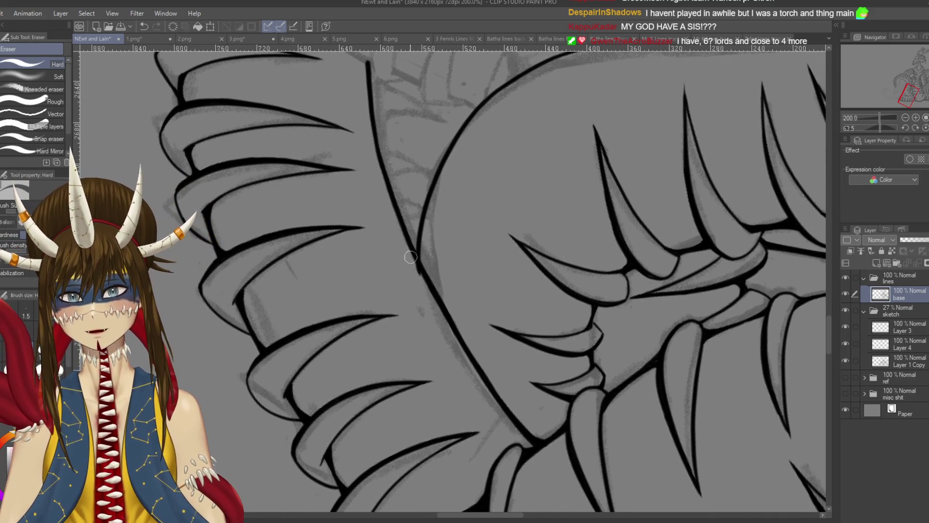
pyautogui.scroll(-6, 450, 281)
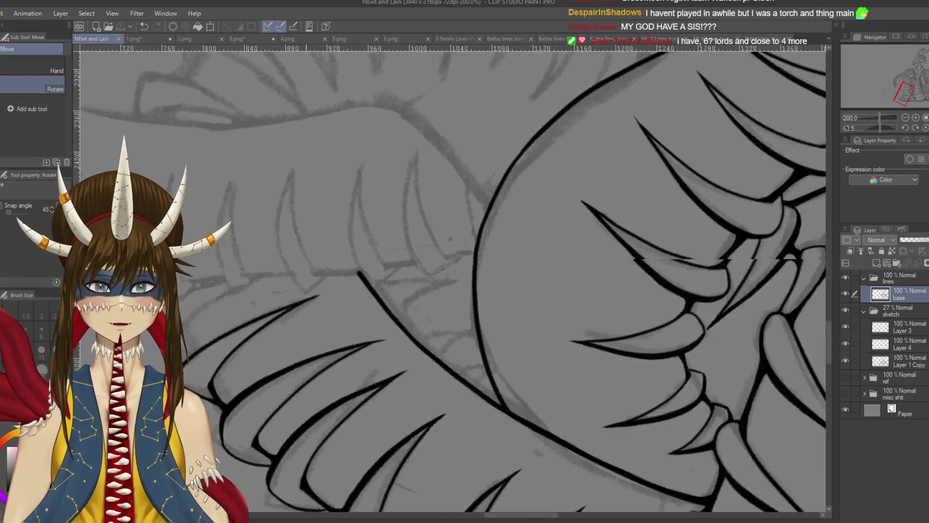
# Switch back to the G-pen and turn off the sketch folder's visibility to check the black line art.
pyautogui.scroll(4, 308, 394)
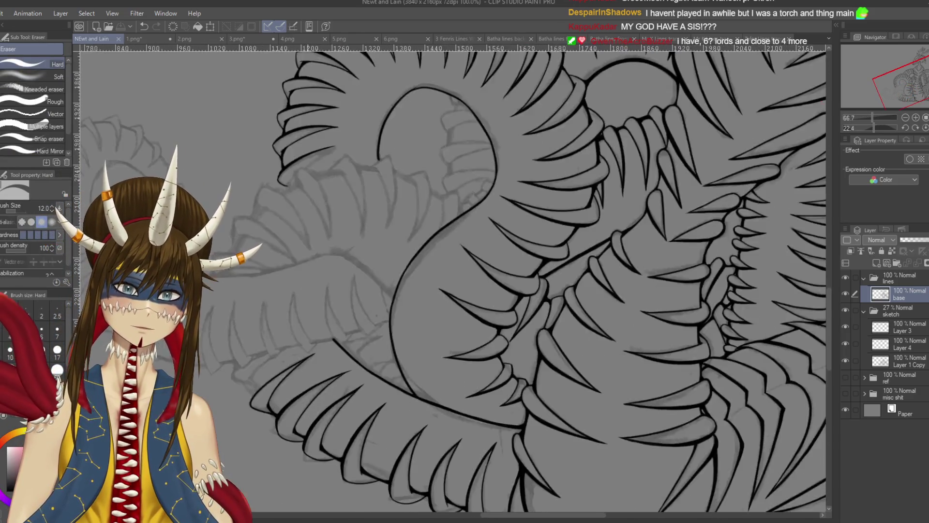
pyautogui.moveTo(308, 395); pyautogui.dragTo(291, 377)
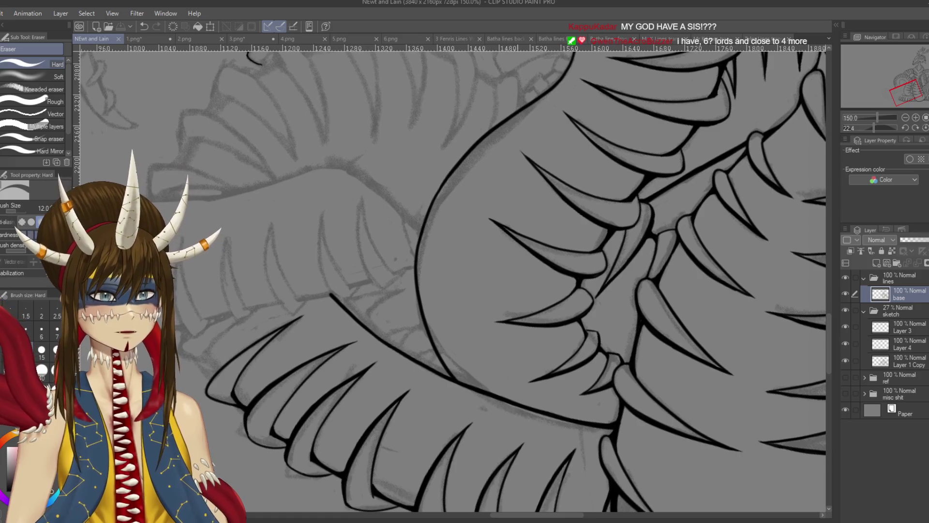
pyautogui.press('p')
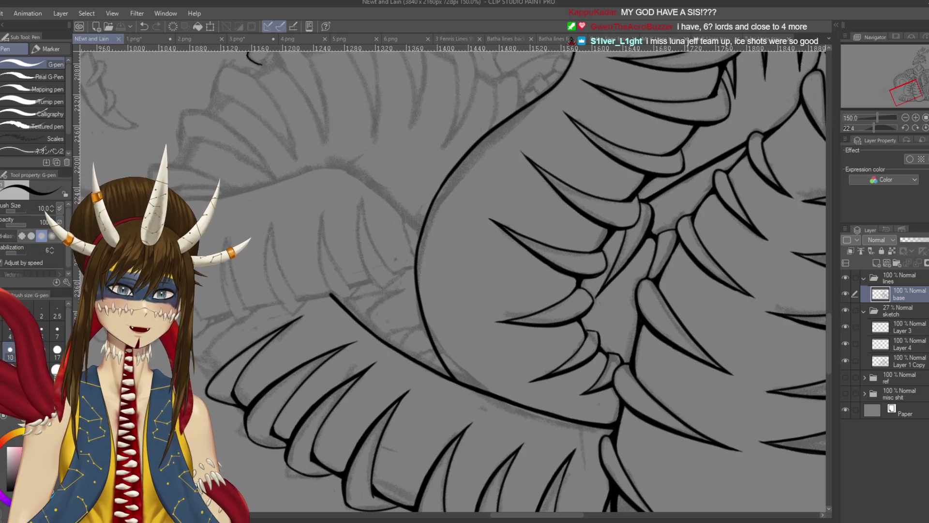
pyautogui.click(845, 310)
pyautogui.moveTo(466, 238); pyautogui.dragTo(472, 420)
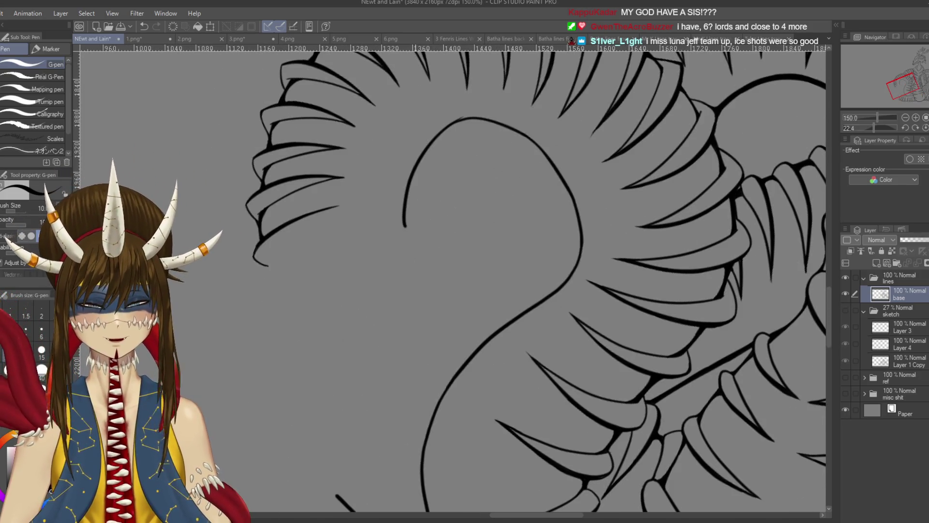
# Pan to the end of the serpent's body curve and save the drawing.
pyautogui.scroll(2, 415, 228)
pyautogui.moveTo(262, 222); pyautogui.dragTo(282, 288)
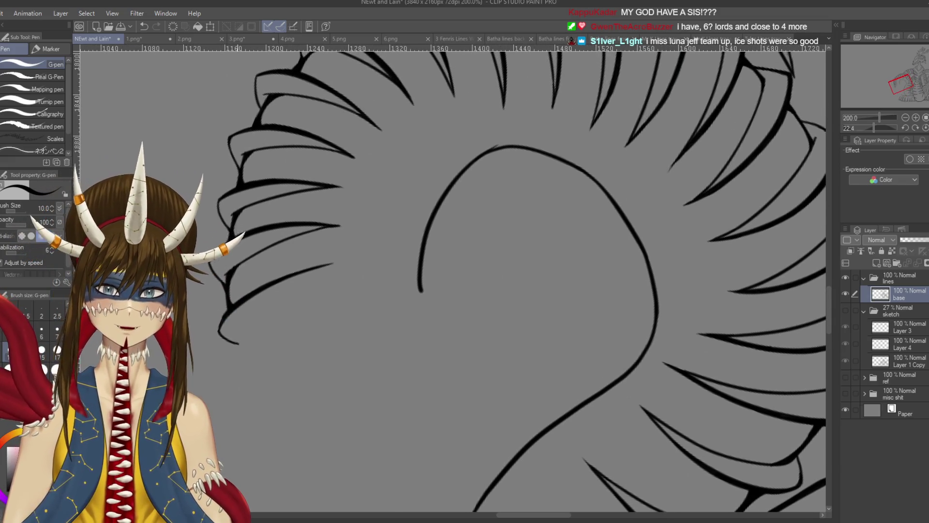
pyautogui.moveTo(237, 263); pyautogui.dragTo(276, 274)
pyautogui.press('e')
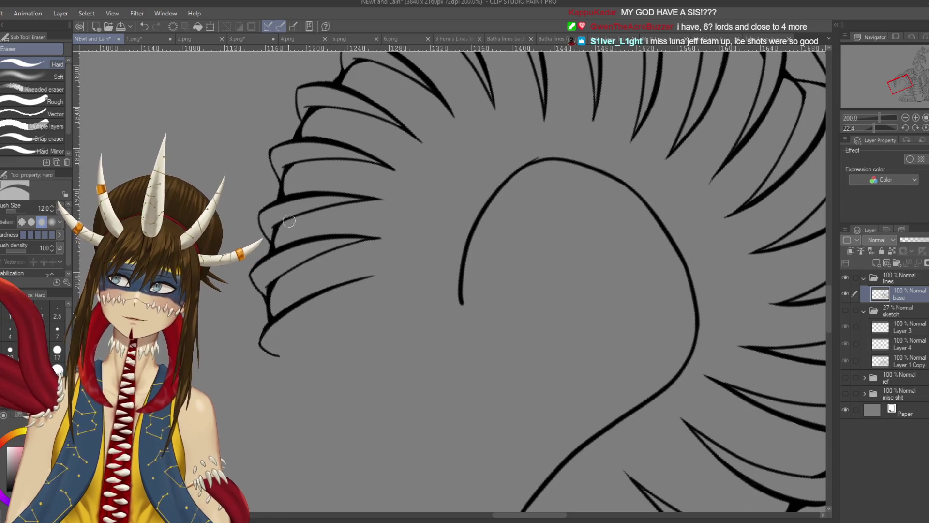
pyautogui.moveTo(290, 201); pyautogui.dragTo(286, 227)
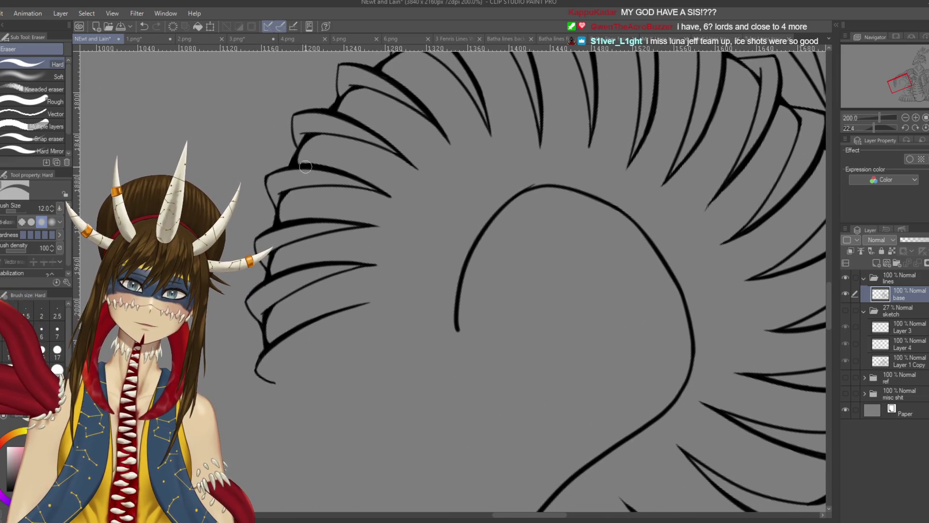
pyautogui.hotkey('ctrl', 's')
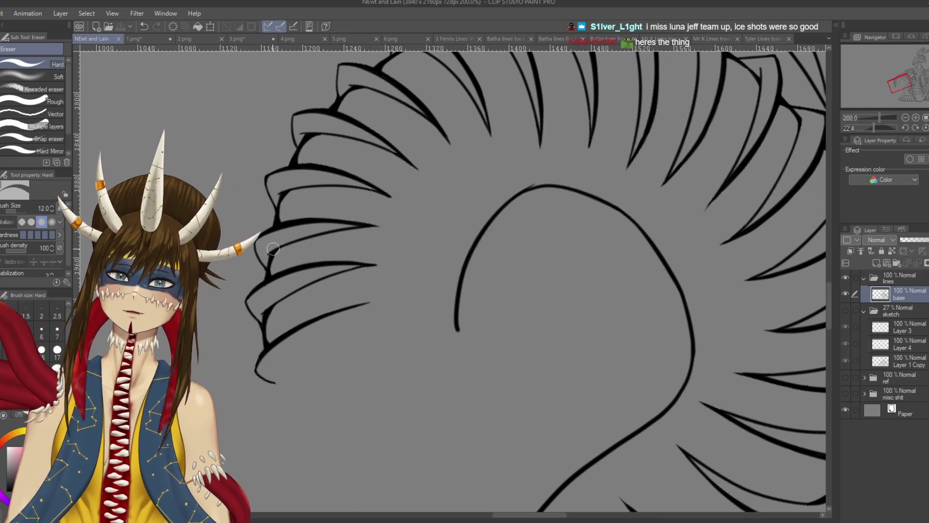
pyautogui.moveTo(451, 316); pyautogui.dragTo(408, 317)
# Ink the coil curve with the G-pen from its lower end up to its top.
pyautogui.press('p')
pyautogui.click(408, 312)
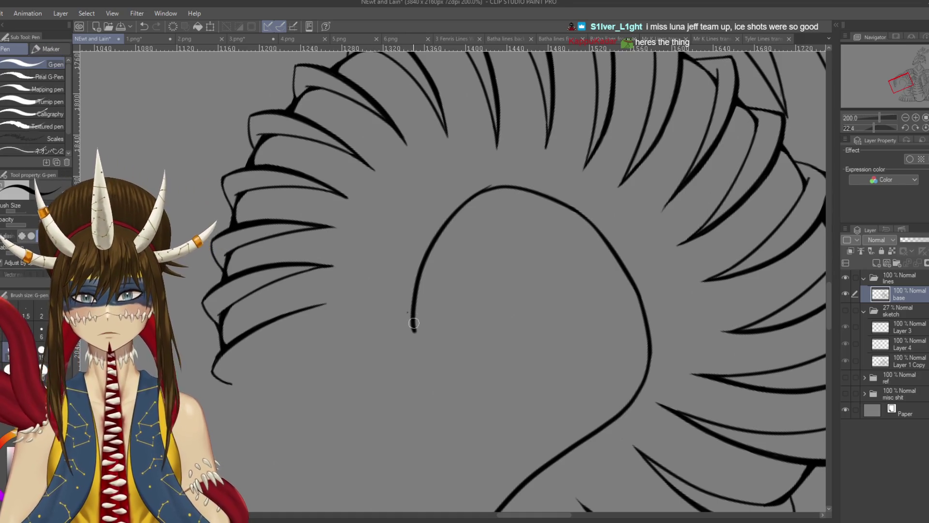
pyautogui.hotkey('ctrl', 'z')
pyautogui.moveTo(415, 329); pyautogui.dragTo(424, 274)
pyautogui.hotkey('ctrl', 'z')
pyautogui.moveTo(415, 332)
pyautogui.mouseDown()
pyautogui.moveTo(419, 289)
pyautogui.moveTo(466, 212)
pyautogui.mouseUp()
pyautogui.hotkey('ctrl', 'z')
pyautogui.moveTo(416, 329)
pyautogui.mouseDown()
pyautogui.moveTo(417, 288)
pyautogui.moveTo(457, 216)
pyautogui.moveTo(486, 188)
pyautogui.mouseUp()
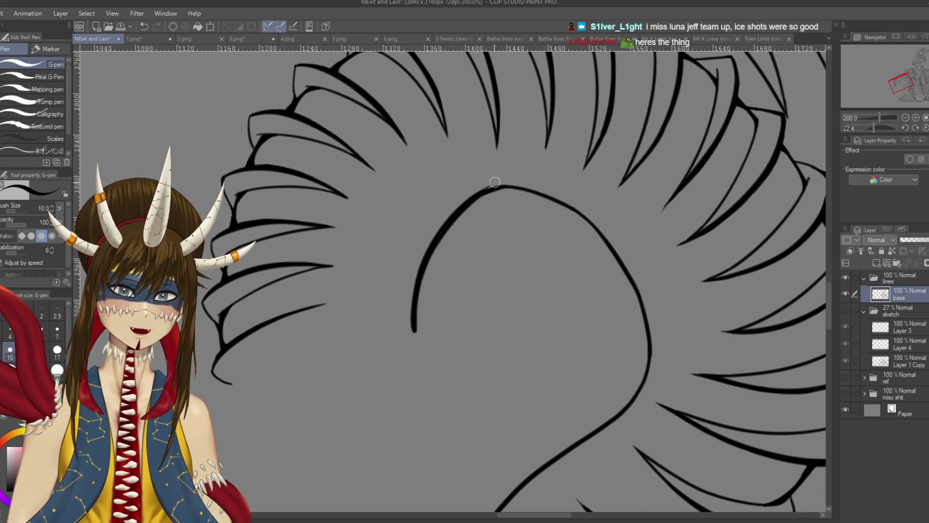
pyautogui.press('e')
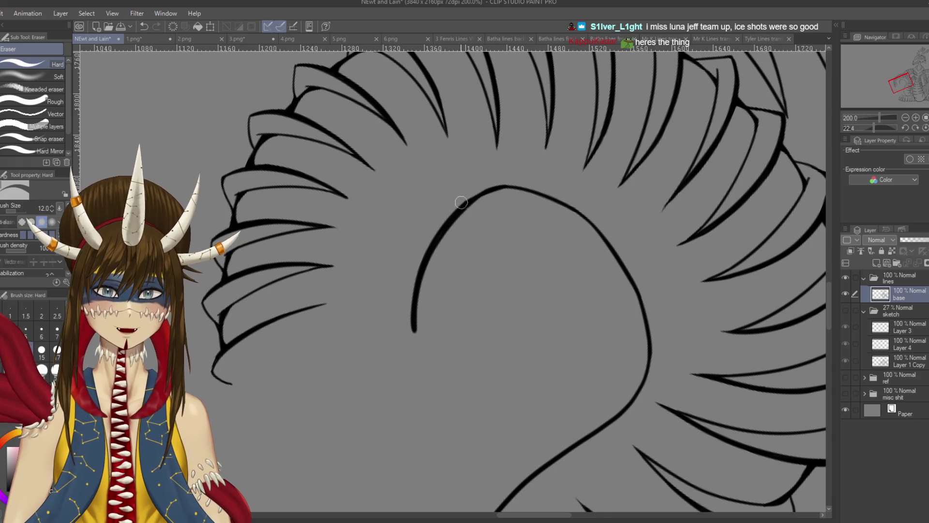
pyautogui.hotkey('ctrl', 'z')
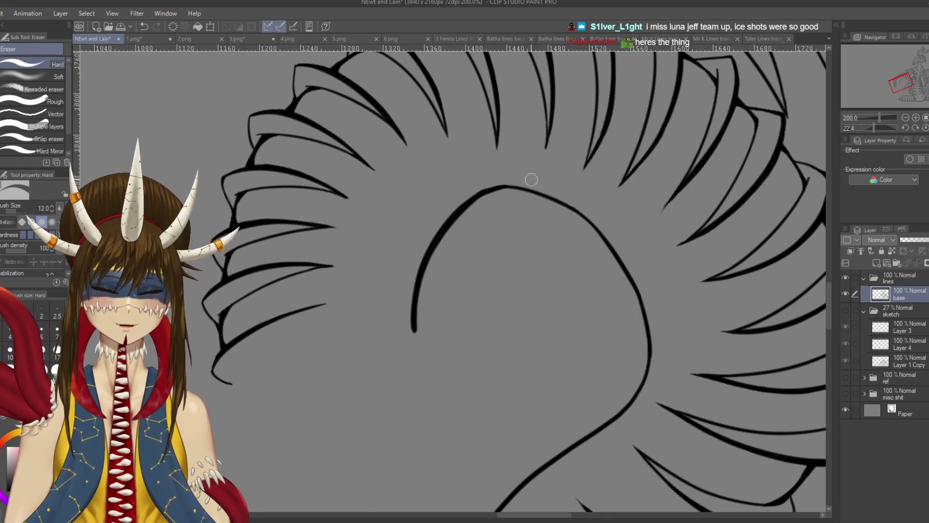
pyautogui.press('p')
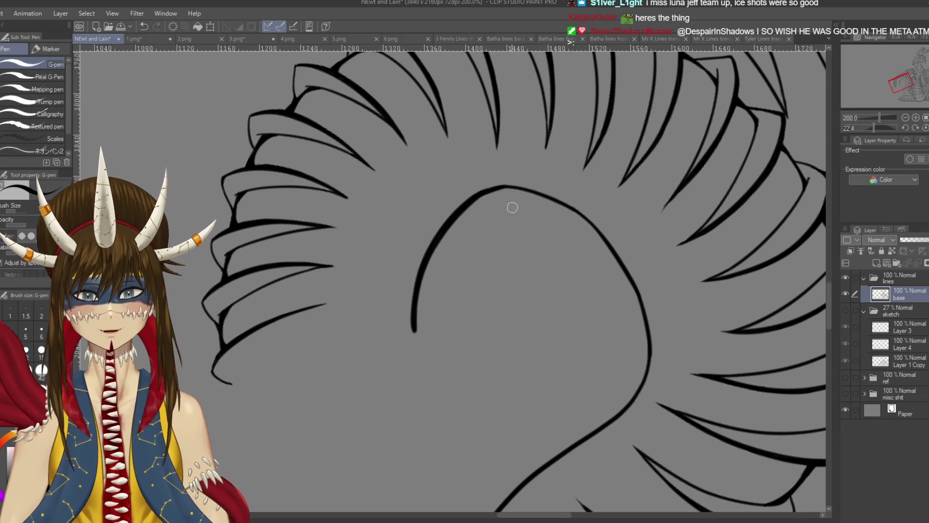
# Rotate the view and thicken the curve's right side from top to lower right.
pyautogui.moveTo(612, 304)
pyautogui.mouseDown()
pyautogui.moveTo(613, 256)
pyautogui.moveTo(596, 204)
pyautogui.moveTo(571, 166)
pyautogui.mouseUp()
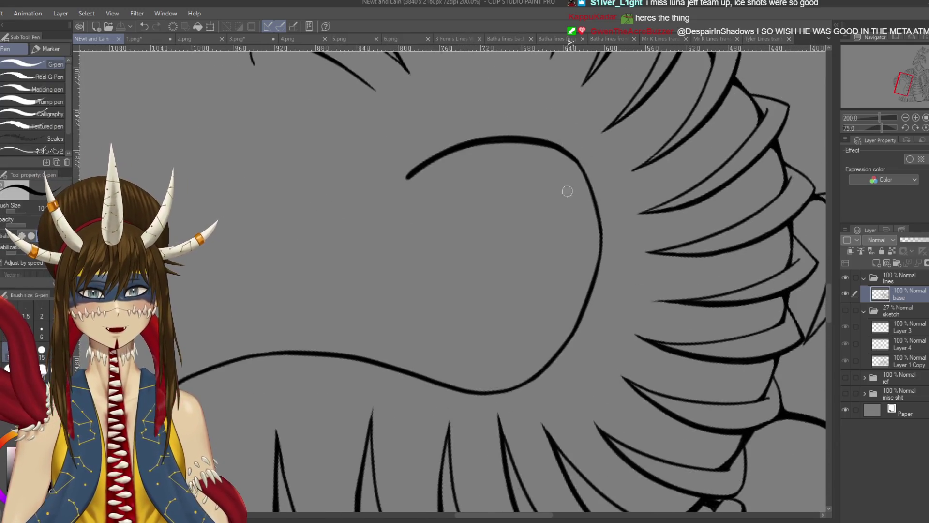
pyautogui.moveTo(641, 250); pyautogui.dragTo(627, 228)
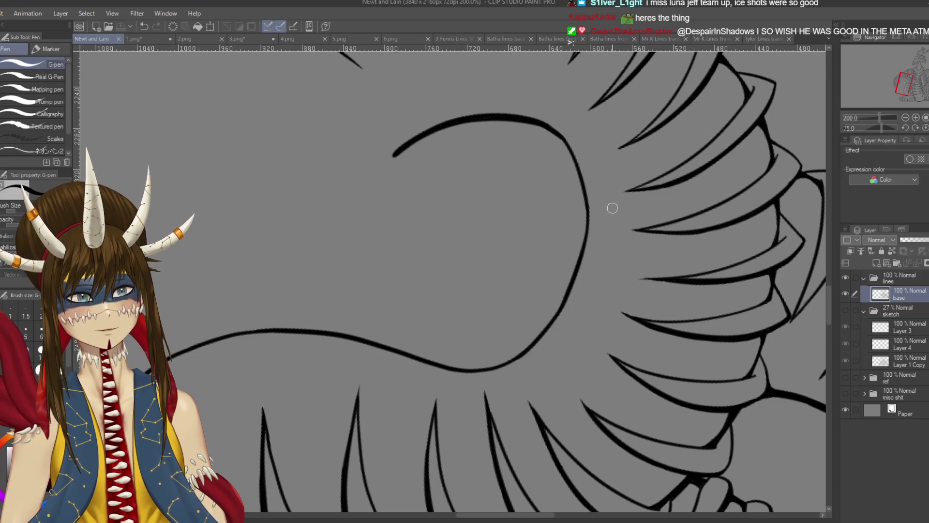
pyautogui.moveTo(607, 197); pyautogui.dragTo(613, 194)
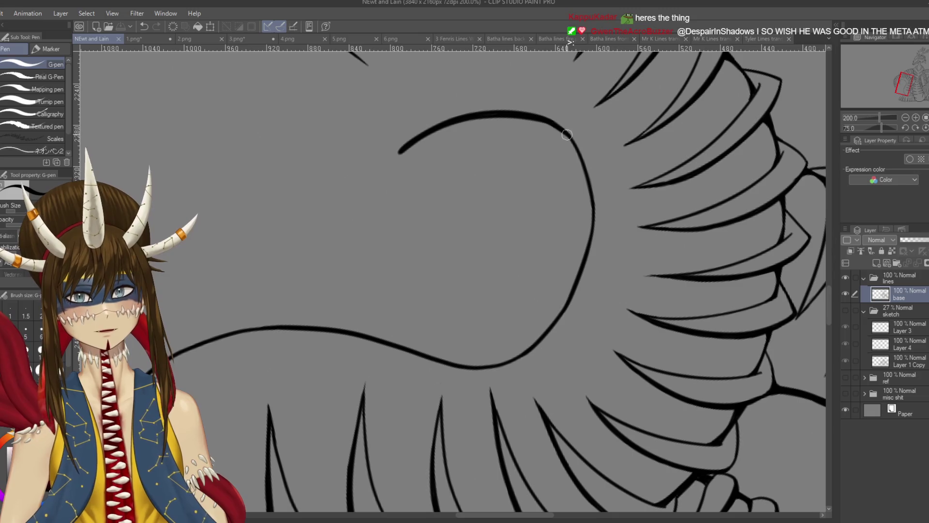
pyautogui.moveTo(555, 125)
pyautogui.mouseDown()
pyautogui.moveTo(591, 181)
pyautogui.moveTo(593, 230)
pyautogui.mouseUp()
pyautogui.hotkey('ctrl', 'z')
pyautogui.moveTo(564, 130); pyautogui.dragTo(593, 191)
pyautogui.moveTo(579, 146); pyautogui.dragTo(589, 236)
pyautogui.moveTo(589, 164); pyautogui.dragTo(583, 278)
pyautogui.hotkey('ctrl', 'z')
pyautogui.moveTo(593, 236); pyautogui.dragTo(557, 324)
pyautogui.hotkey('ctrl', 'z')
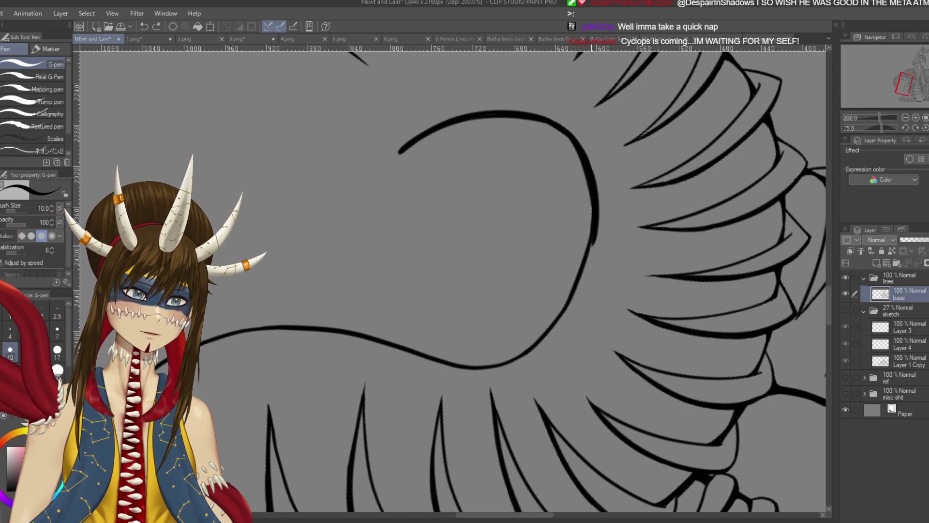
pyautogui.moveTo(594, 232); pyautogui.dragTo(569, 304)
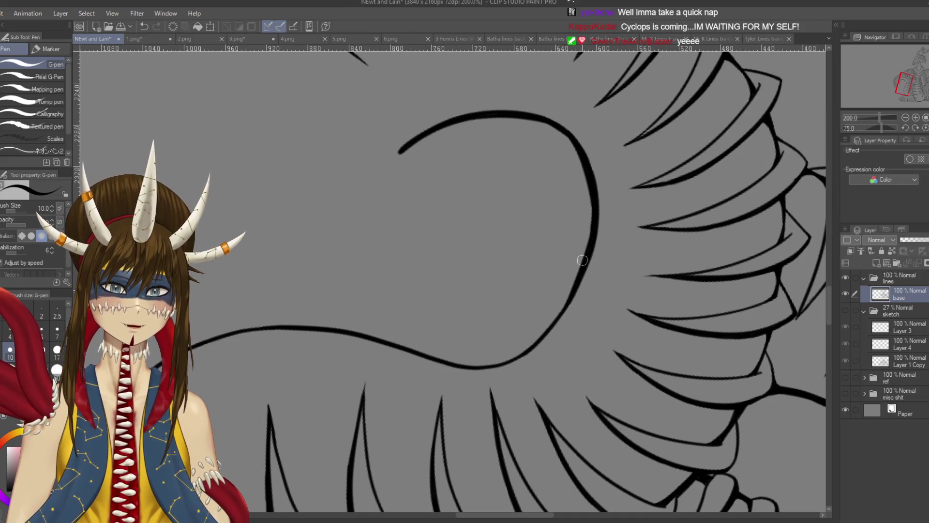
# Redraw the upper-right part of the curve from its top end down.
pyautogui.scroll(2, 544, 151)
pyautogui.scroll(-1, 544, 151)
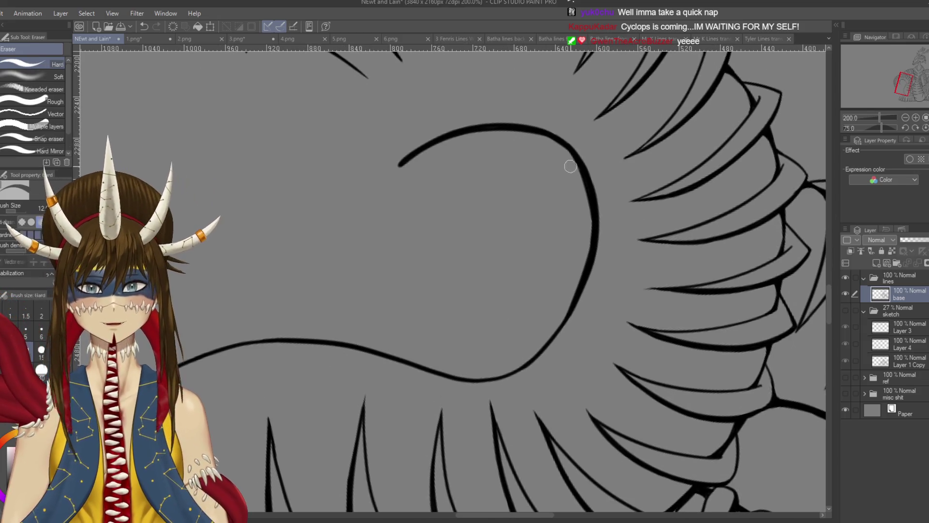
pyautogui.moveTo(535, 128); pyautogui.dragTo(583, 176)
pyautogui.hotkey('ctrl', 'z')
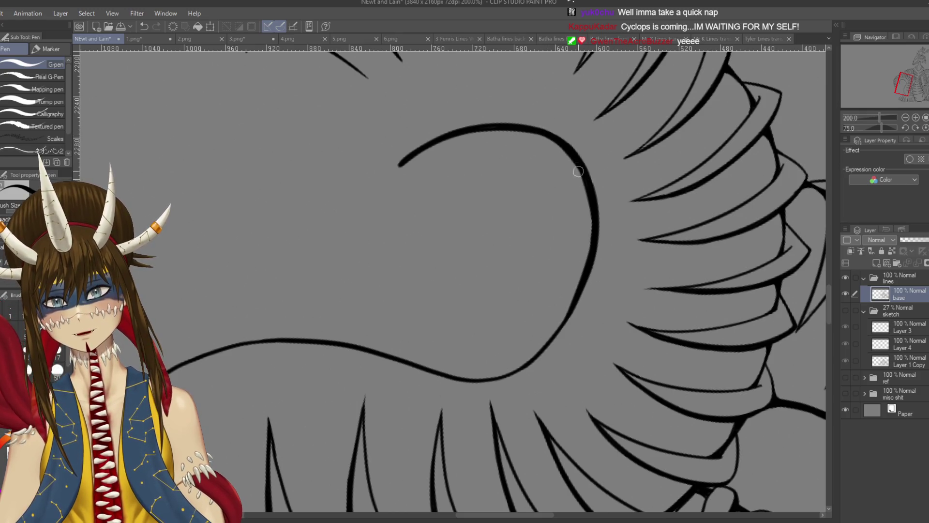
pyautogui.hotkey('ctrl', 'z')
pyautogui.moveTo(545, 136)
pyautogui.mouseDown()
pyautogui.moveTo(583, 175)
pyautogui.moveTo(557, 145)
pyautogui.moveTo(571, 165)
pyautogui.mouseUp()
pyautogui.hotkey('ctrl', 'z')
pyautogui.hotkey('ctrl', 'z')
pyautogui.hotkey('ctrl', 'z')
pyautogui.moveTo(530, 127)
pyautogui.mouseDown()
pyautogui.moveTo(570, 151)
pyautogui.moveTo(609, 227)
pyautogui.moveTo(559, 196)
pyautogui.mouseUp()
pyautogui.press('r')
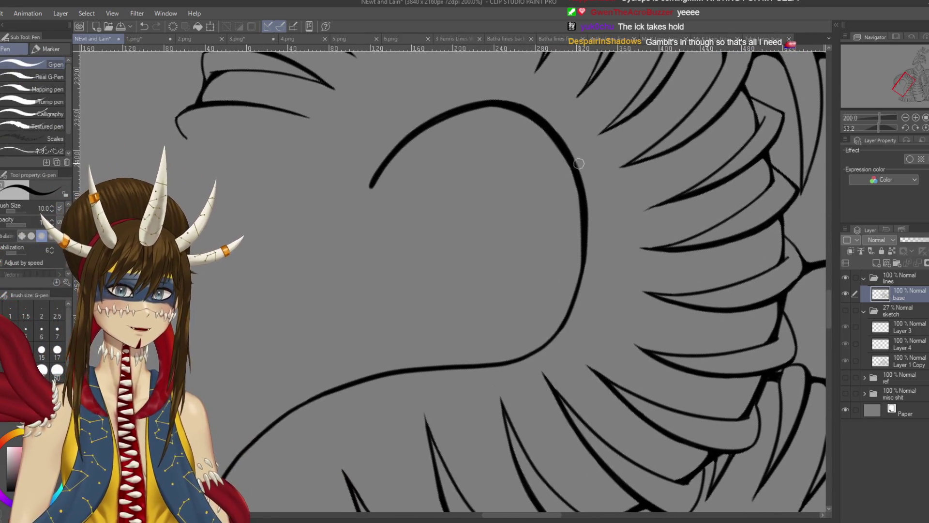
# Re-ink the curve's upper stretch from its top to the bend, then save.
pyautogui.hotkey('ctrl', 'z')
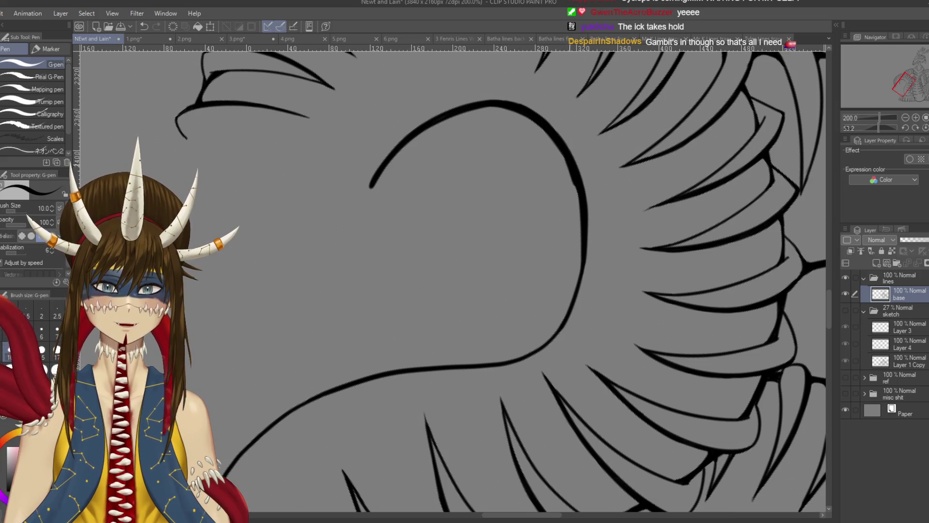
pyautogui.moveTo(577, 187)
pyautogui.mouseDown()
pyautogui.moveTo(581, 257)
pyautogui.moveTo(556, 338)
pyautogui.moveTo(512, 382)
pyautogui.moveTo(484, 397)
pyautogui.moveTo(485, 387)
pyautogui.mouseUp()
pyautogui.moveTo(517, 125)
pyautogui.mouseDown()
pyautogui.moveTo(551, 168)
pyautogui.moveTo(569, 220)
pyautogui.mouseUp()
pyautogui.hotkey('ctrl', 'z')
pyautogui.hotkey('ctrl', 'z')
pyautogui.moveTo(527, 136)
pyautogui.mouseDown()
pyautogui.moveTo(573, 219)
pyautogui.moveTo(563, 186)
pyautogui.moveTo(571, 158)
pyautogui.moveTo(568, 204)
pyautogui.mouseUp()
pyautogui.moveTo(568, 154); pyautogui.dragTo(569, 182)
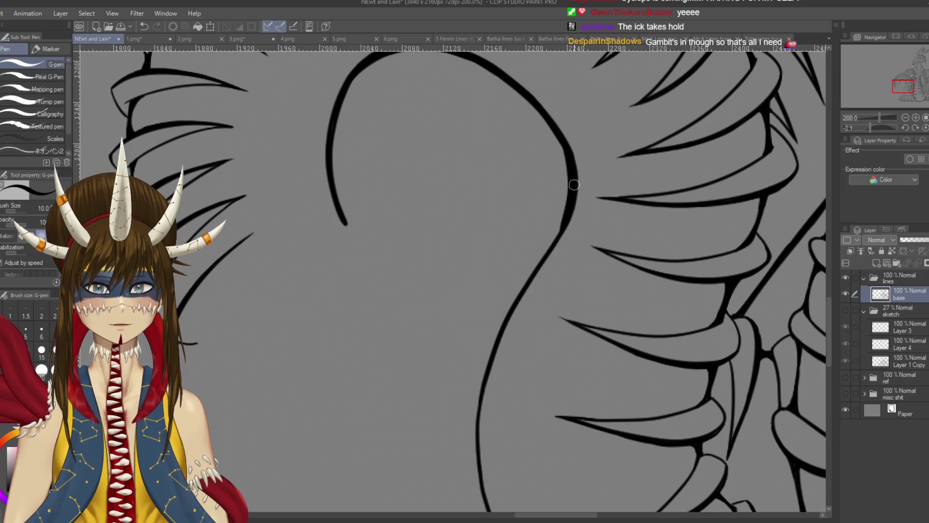
pyautogui.hotkey('ctrl', 's')
# Bring the lower part of the curve into view and clear the stray strokes.
pyautogui.moveTo(535, 302)
pyautogui.mouseDown()
pyautogui.moveTo(474, 411)
pyautogui.moveTo(501, 331)
pyautogui.mouseUp()
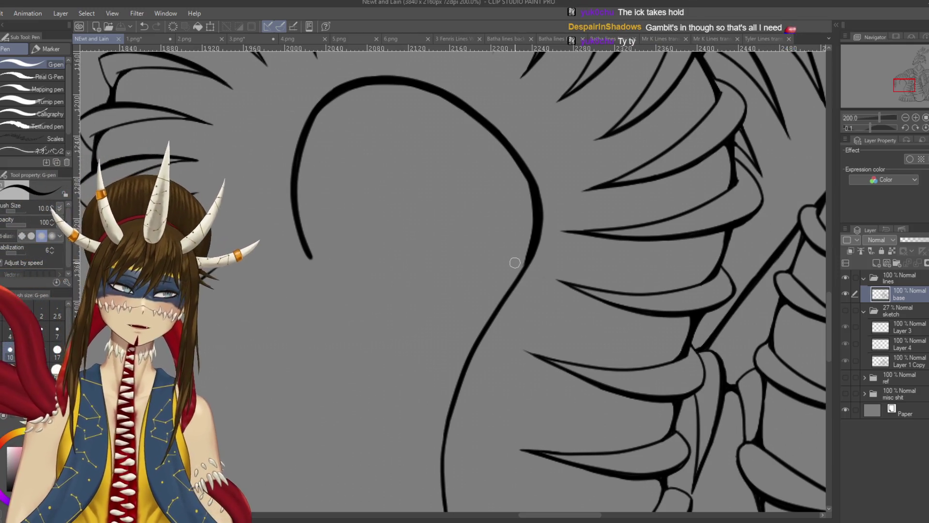
pyautogui.moveTo(507, 186)
pyautogui.mouseDown()
pyautogui.moveTo(524, 162)
pyautogui.moveTo(551, 178)
pyautogui.moveTo(527, 273)
pyautogui.moveTo(546, 242)
pyautogui.mouseUp()
pyautogui.press('e')
pyautogui.hotkey('ctrl', 'z')
pyautogui.press('p')
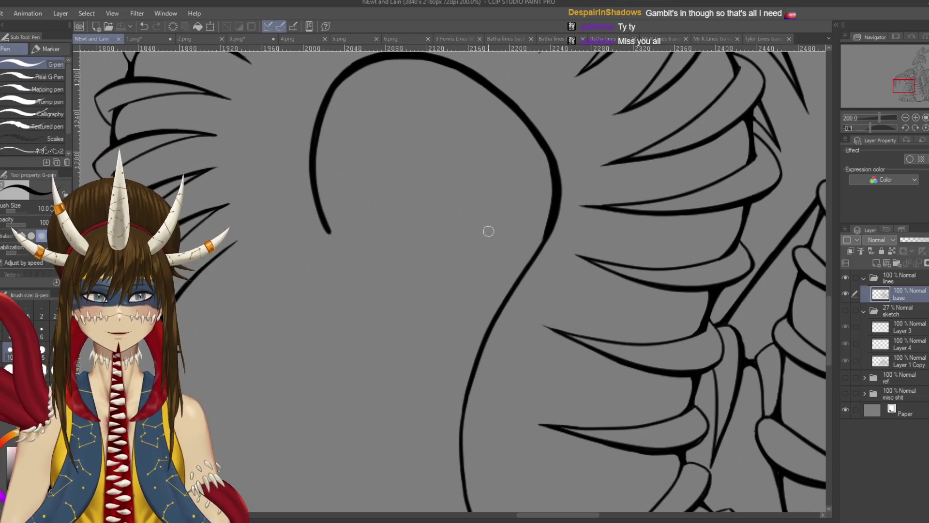
pyautogui.scroll(-2, 497, 237)
pyautogui.moveTo(551, 176); pyautogui.dragTo(533, 213)
pyautogui.hotkey('ctrl', 'z')
# Thicken the curve down past the rib spikes to its lower stretch.
pyautogui.moveTo(554, 166); pyautogui.dragTo(486, 292)
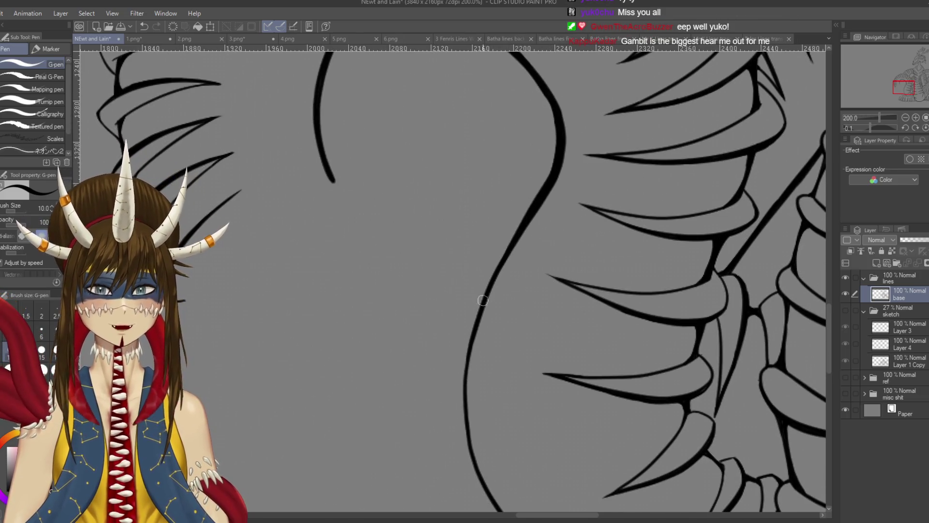
pyautogui.moveTo(553, 169); pyautogui.dragTo(486, 300)
pyautogui.moveTo(558, 154)
pyautogui.mouseDown()
pyautogui.moveTo(568, 136)
pyautogui.moveTo(508, 246)
pyautogui.moveTo(478, 358)
pyautogui.moveTo(492, 257)
pyautogui.moveTo(491, 350)
pyautogui.mouseUp()
pyautogui.hotkey('ctrl', 'z')
pyautogui.moveTo(491, 261); pyautogui.dragTo(503, 394)
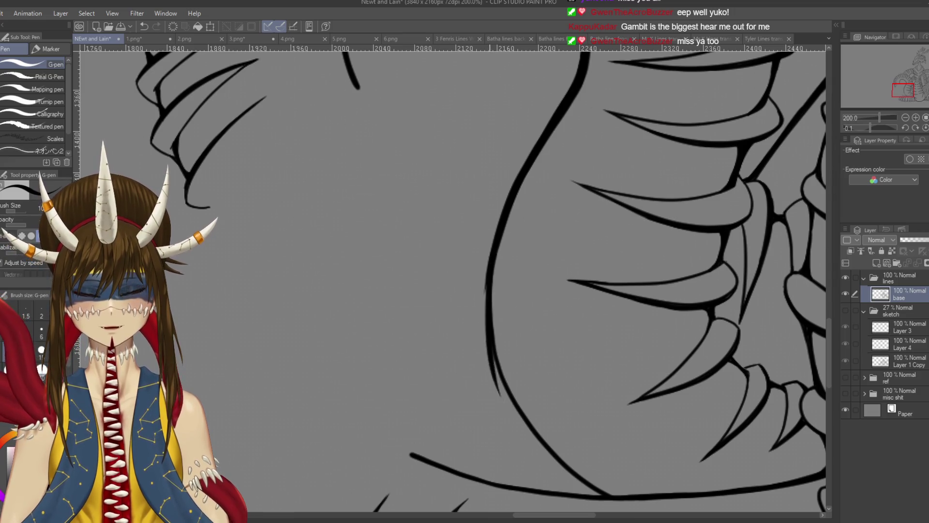
pyautogui.hotkey('ctrl', 'z')
pyautogui.moveTo(488, 301); pyautogui.dragTo(503, 389)
# Tilt the canvas and retrace the curved head outline from its top point down.
pyautogui.moveTo(542, 184); pyautogui.dragTo(483, 252)
pyautogui.press('e')
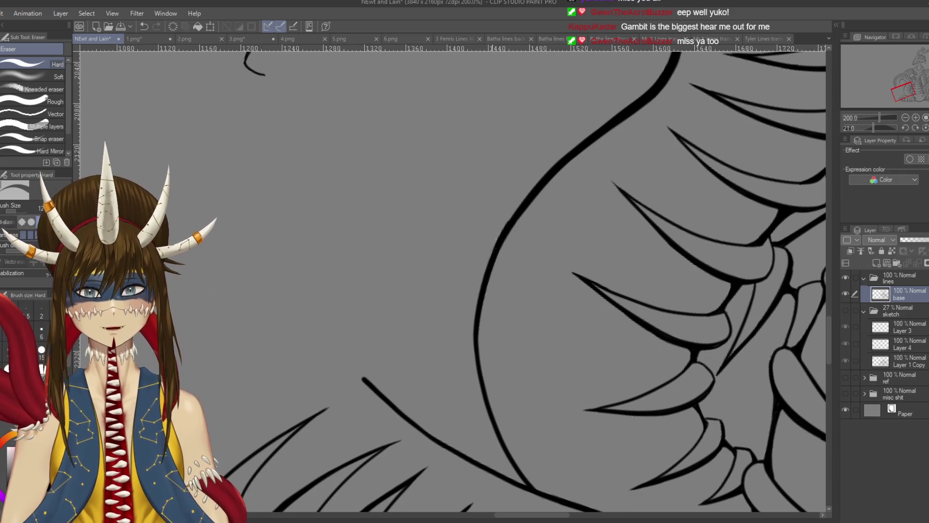
pyautogui.scroll(-3, 507, 314)
pyautogui.press('p')
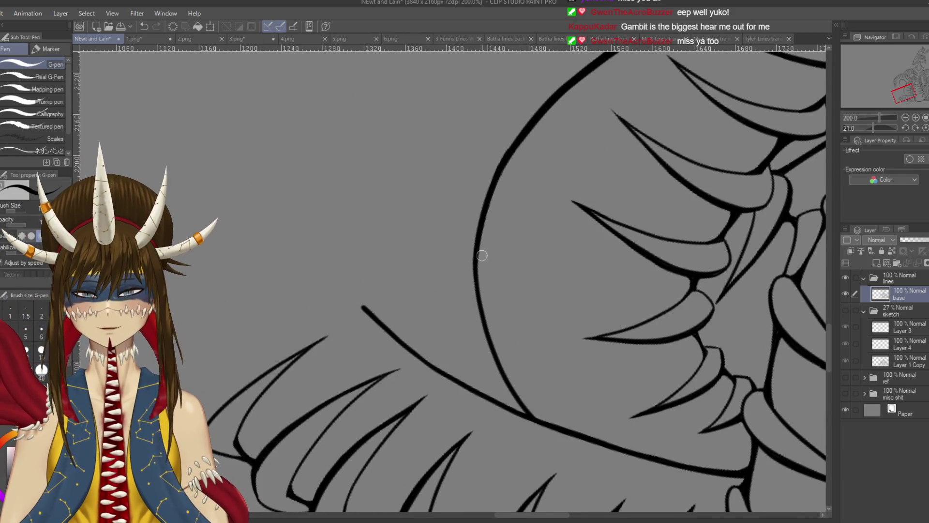
pyautogui.moveTo(523, 227); pyautogui.dragTo(535, 261)
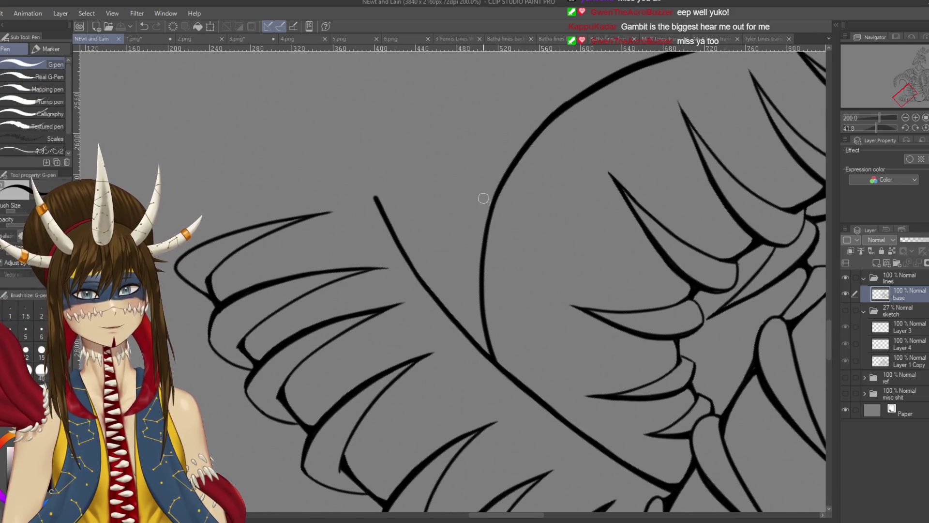
pyautogui.moveTo(513, 165); pyautogui.dragTo(484, 257)
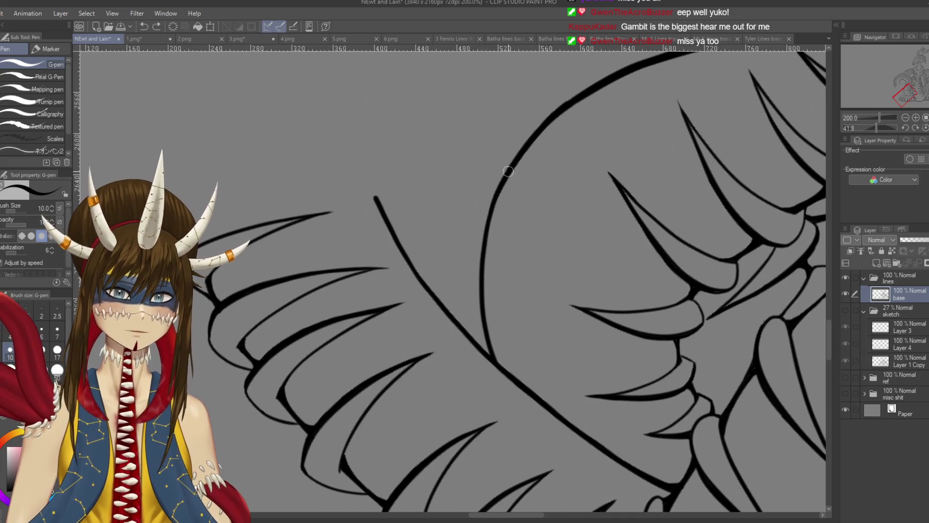
pyautogui.hotkey('ctrl', 'z')
pyautogui.moveTo(507, 175)
pyautogui.mouseDown()
pyautogui.moveTo(473, 269)
pyautogui.moveTo(476, 311)
pyautogui.moveTo(486, 234)
pyautogui.moveTo(476, 276)
pyautogui.mouseUp()
pyautogui.hotkey('ctrl', 'z')
pyautogui.hotkey('ctrl', 'z')
pyautogui.moveTo(505, 176); pyautogui.dragTo(479, 279)
pyautogui.hotkey('ctrl', 'z')
pyautogui.moveTo(506, 174); pyautogui.dragTo(477, 333)
pyautogui.hotkey('ctrl', 'z')
pyautogui.moveTo(503, 180)
pyautogui.mouseDown()
pyautogui.moveTo(477, 265)
pyautogui.moveTo(488, 357)
pyautogui.mouseUp()
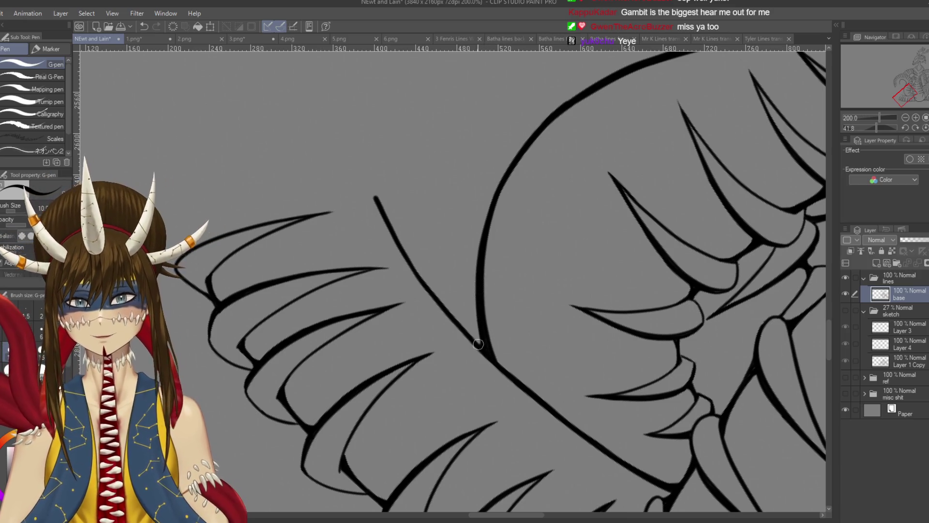
# Zoom out to review the whole drawing, then zoom back in.
pyautogui.press('r')
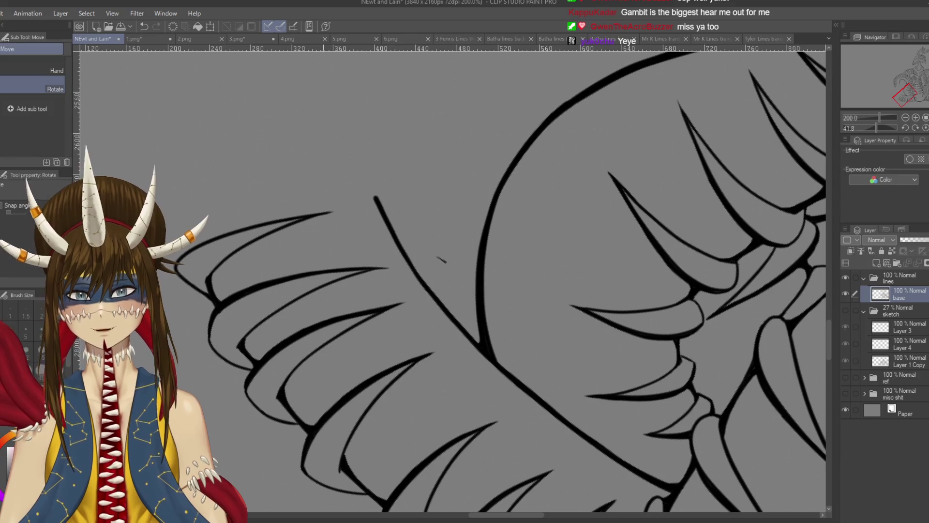
pyautogui.scroll(-5, 450, 280)
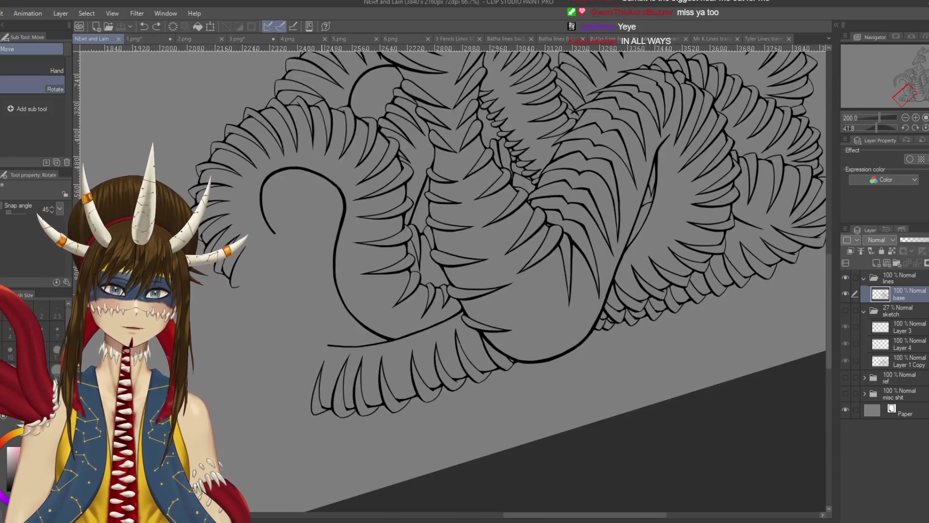
pyautogui.scroll(-1, 450, 280)
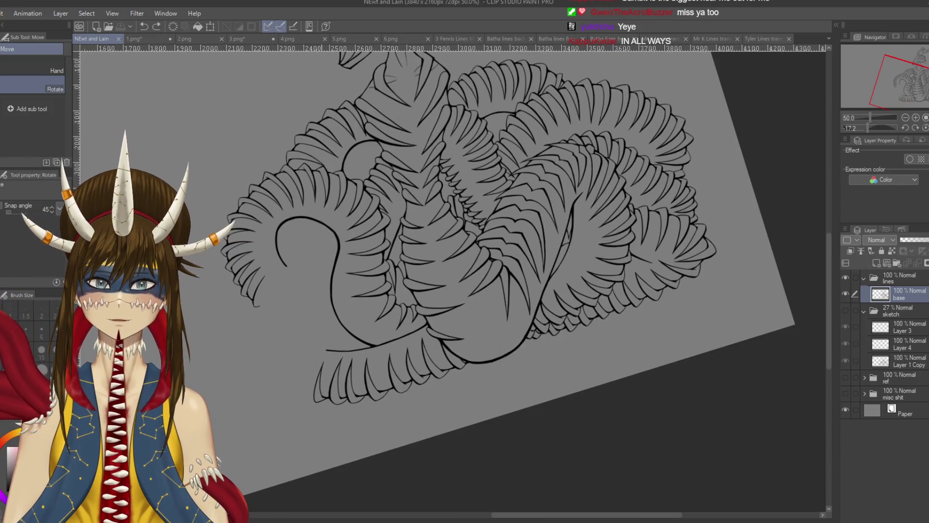
pyautogui.scroll(2, 321, 364)
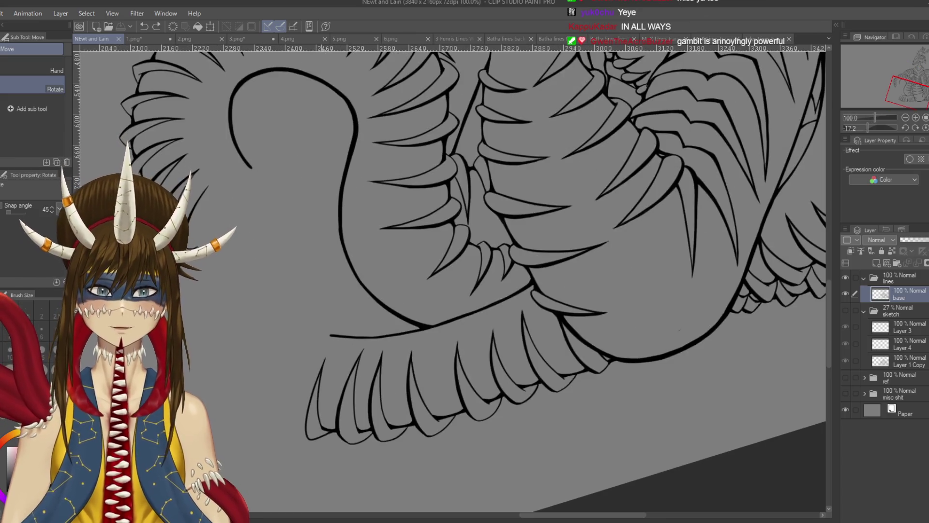
pyautogui.scroll(3, 448, 216)
pyautogui.press('e')
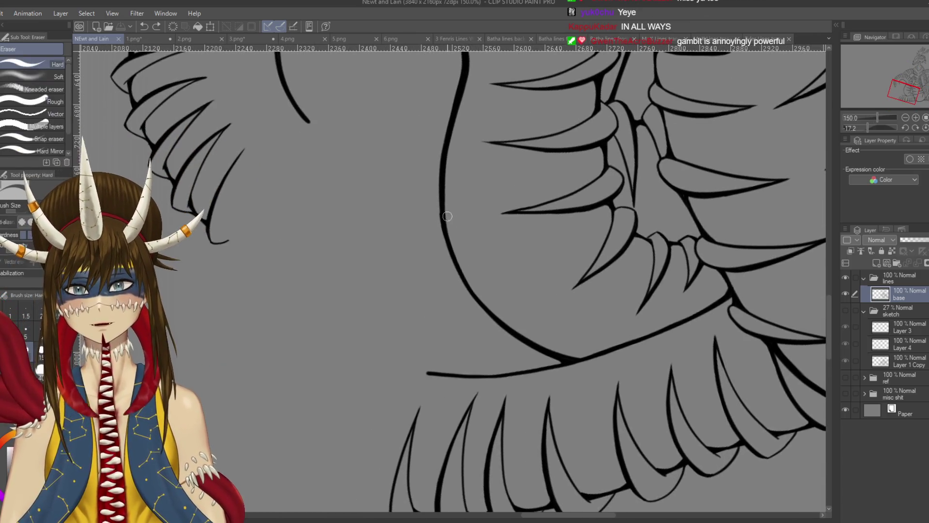
pyautogui.press('p')
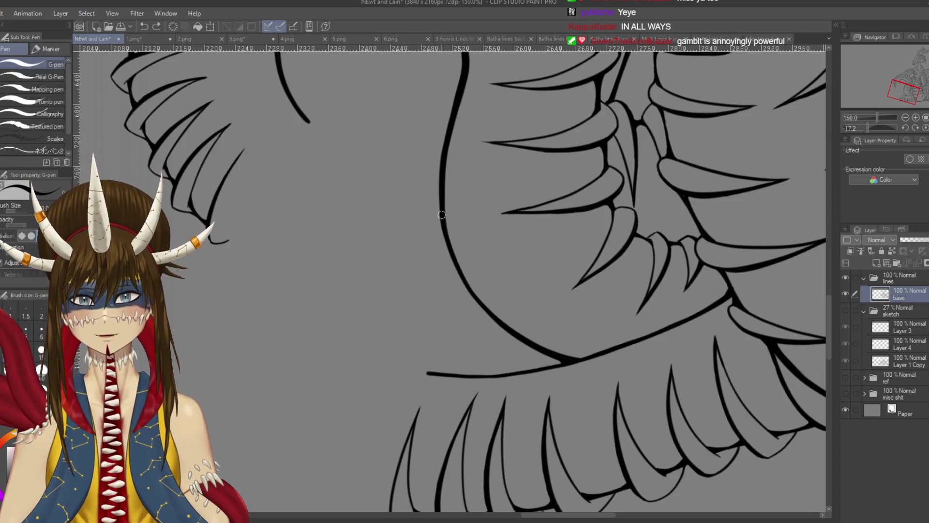
# Save the line art and turn the grey sketch folder's visibility back on.
pyautogui.hotkey('ctrl', 's')
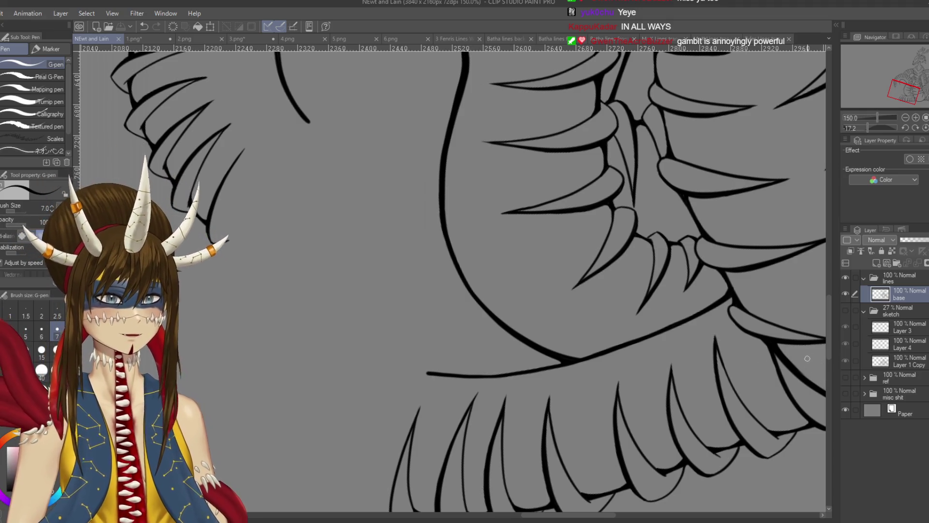
pyautogui.click(845, 310)
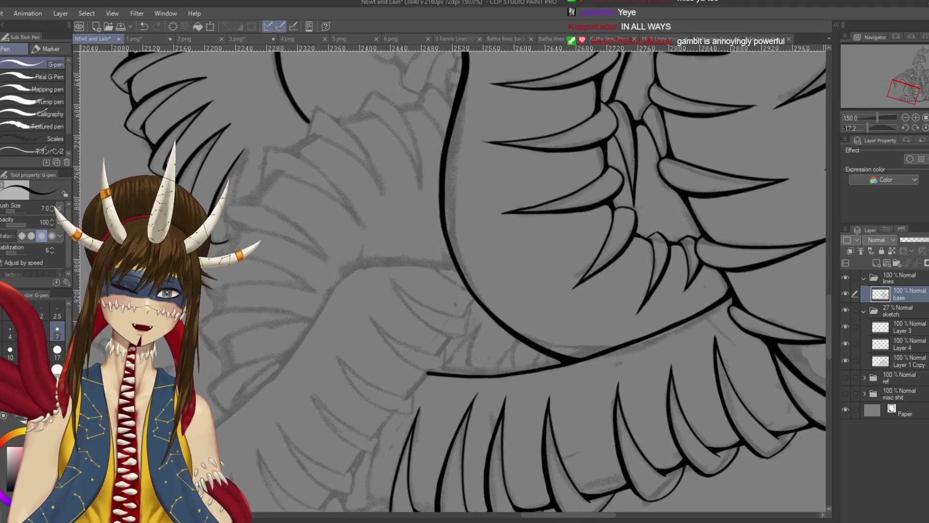
pyautogui.moveTo(513, 299)
pyautogui.mouseDown()
pyautogui.moveTo(501, 240)
pyautogui.moveTo(447, 215)
pyautogui.mouseUp()
# Add a short stroke and small hook beside the curved line, then save.
pyautogui.moveTo(539, 334); pyautogui.dragTo(444, 324)
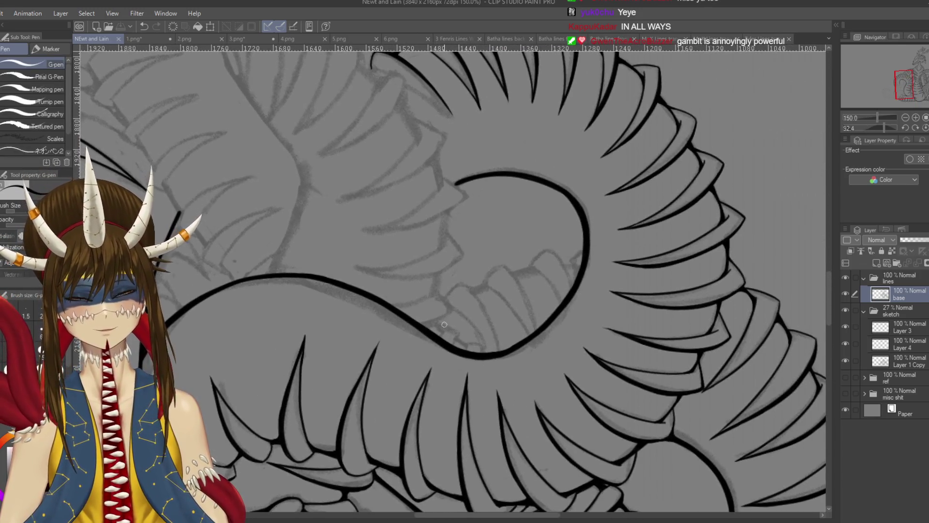
pyautogui.scroll(2, 528, 274)
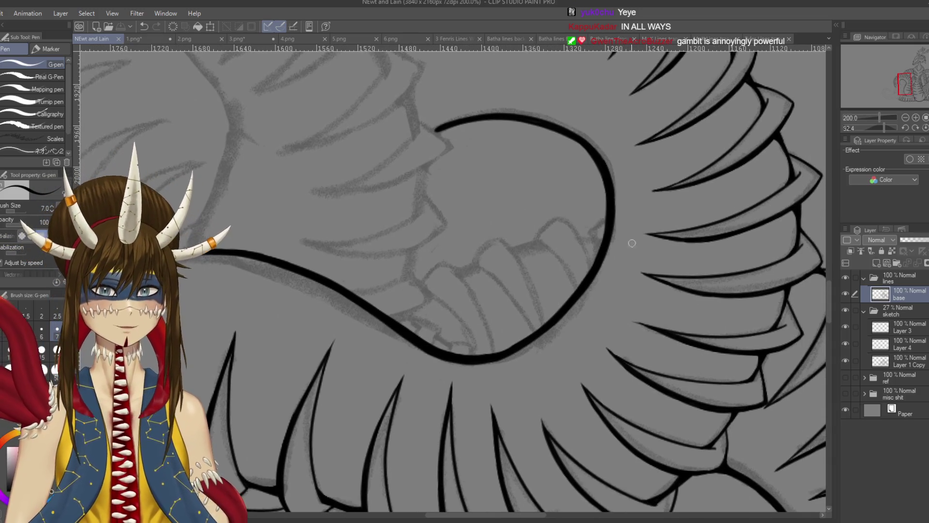
pyautogui.moveTo(591, 234); pyautogui.dragTo(597, 254)
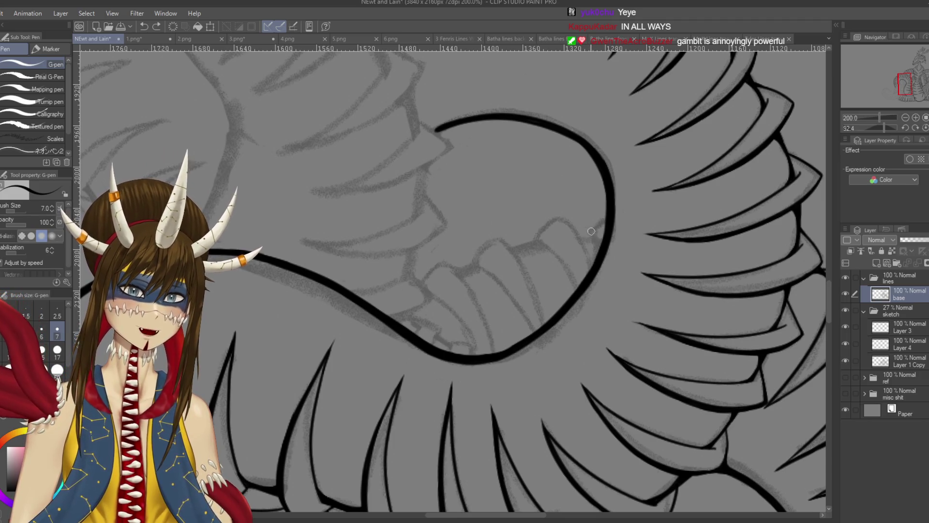
pyautogui.moveTo(591, 233); pyautogui.dragTo(607, 217)
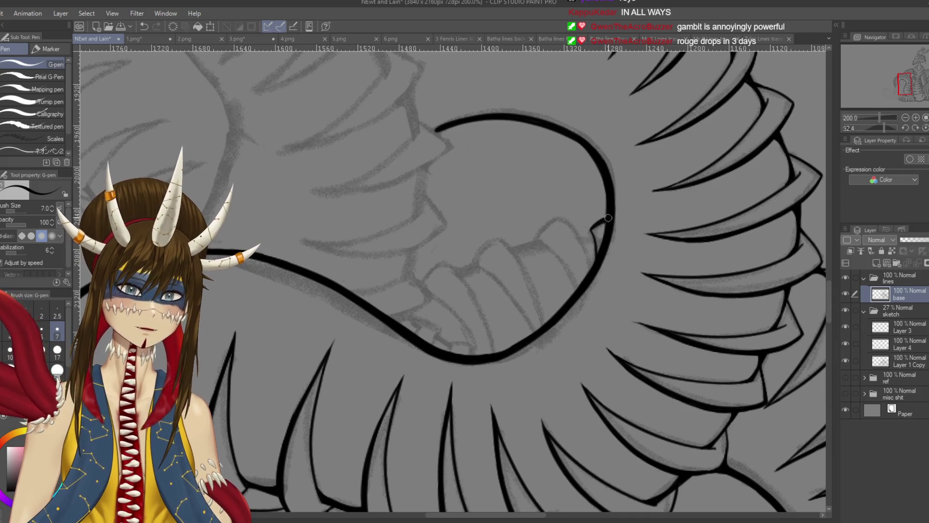
pyautogui.hotkey('ctrl', 'z')
pyautogui.moveTo(604, 222); pyautogui.dragTo(604, 220)
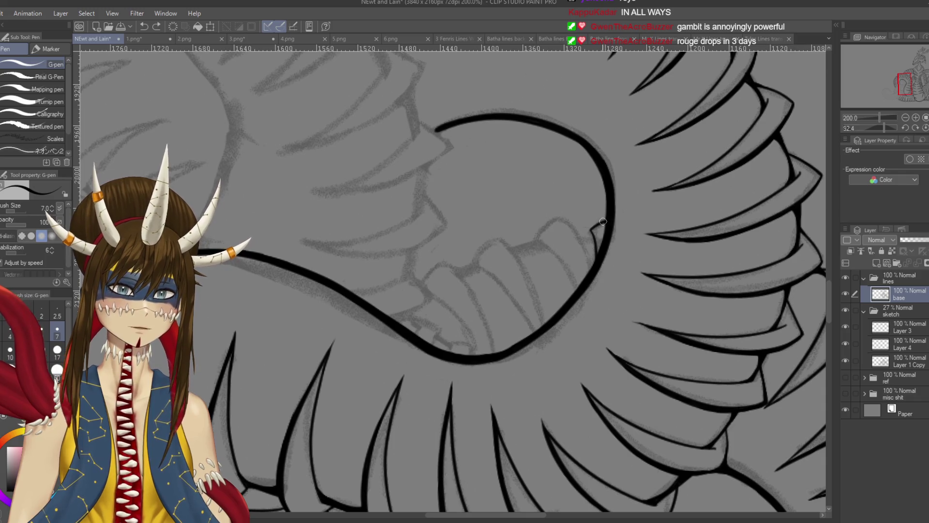
pyautogui.hotkey('ctrl', 's')
# Ink two short curves inside the coil loop.
pyautogui.moveTo(562, 266); pyautogui.dragTo(591, 251)
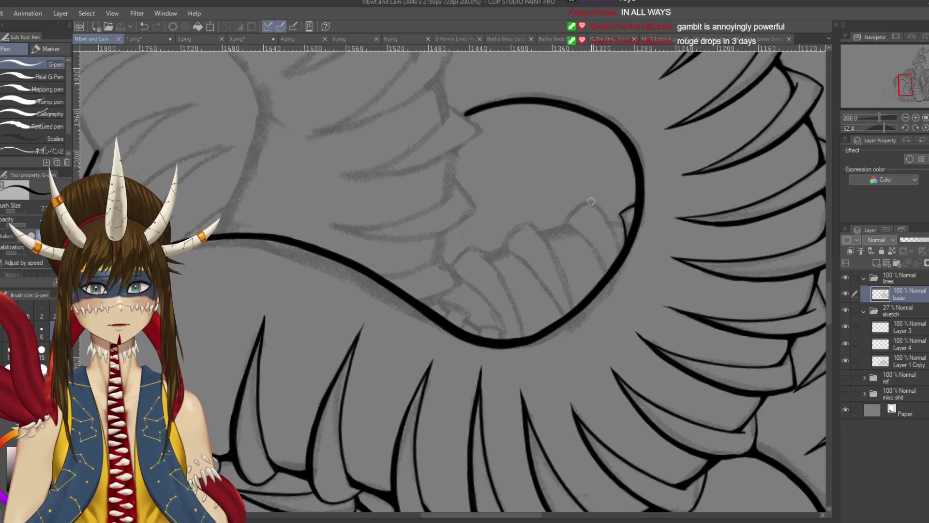
pyautogui.moveTo(589, 201); pyautogui.dragTo(620, 253)
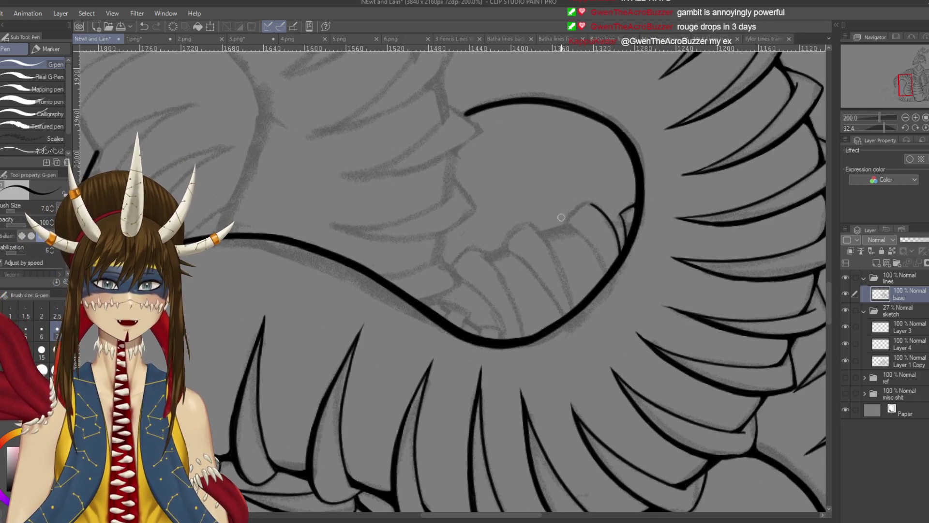
pyautogui.moveTo(591, 204); pyautogui.dragTo(561, 224)
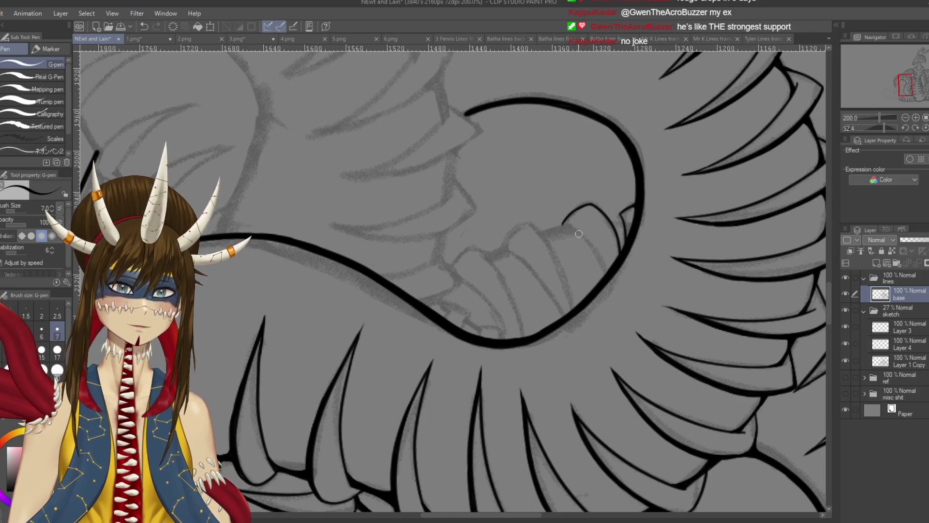
pyautogui.hscroll(1, 450, 280)
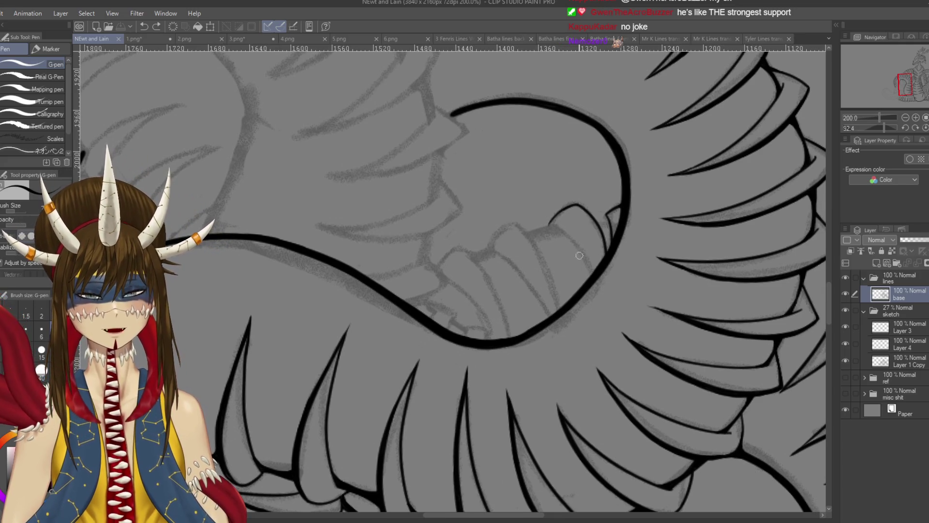
pyautogui.scroll(-1, 570, 259)
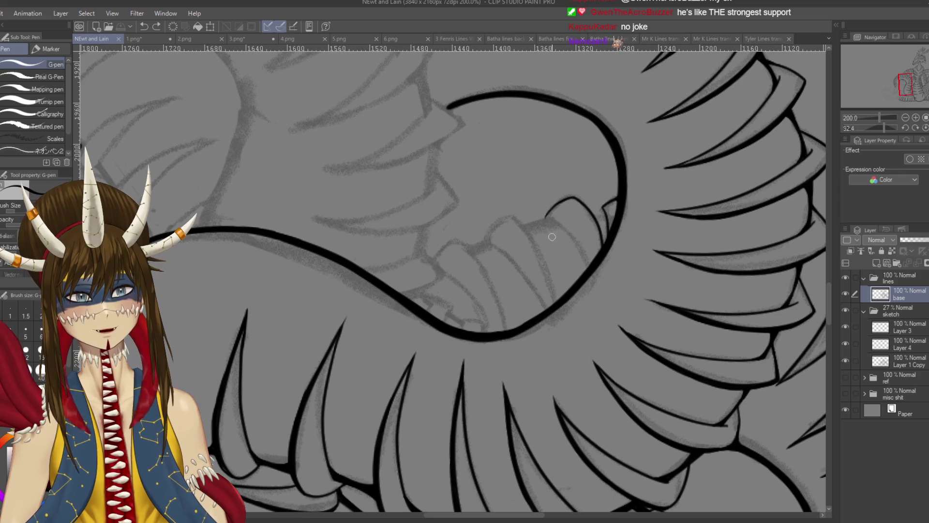
# Draw a rib line and the loop's inner edge, then zoom out to see the dragon.
pyautogui.moveTo(551, 217); pyautogui.dragTo(588, 265)
pyautogui.hotkey('ctrl', 'z')
pyautogui.moveTo(552, 217); pyautogui.dragTo(587, 266)
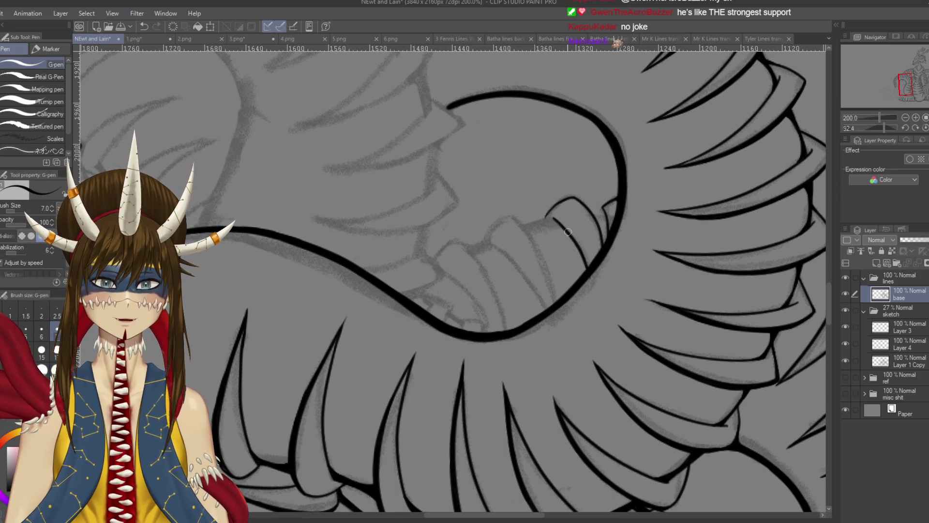
pyautogui.hotkey('ctrl', 'z')
pyautogui.moveTo(552, 217); pyautogui.dragTo(587, 273)
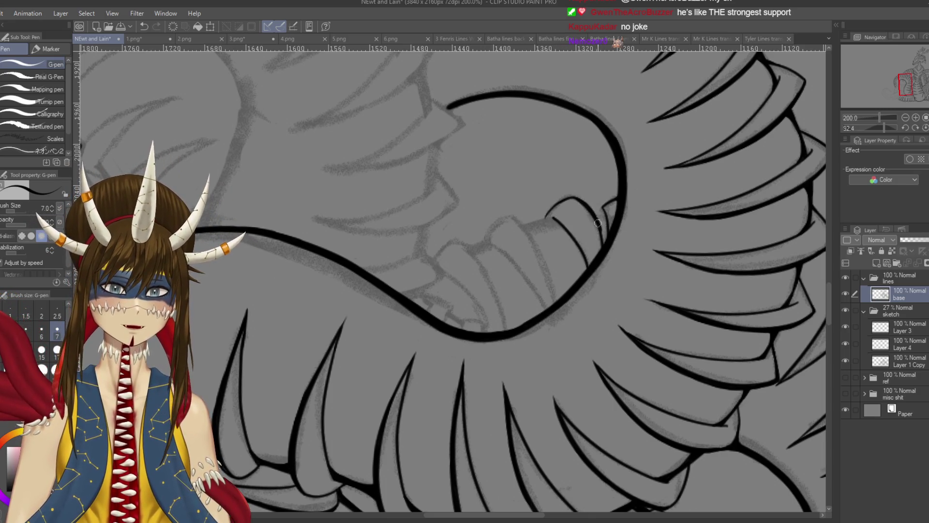
pyautogui.moveTo(586, 206); pyautogui.dragTo(605, 241)
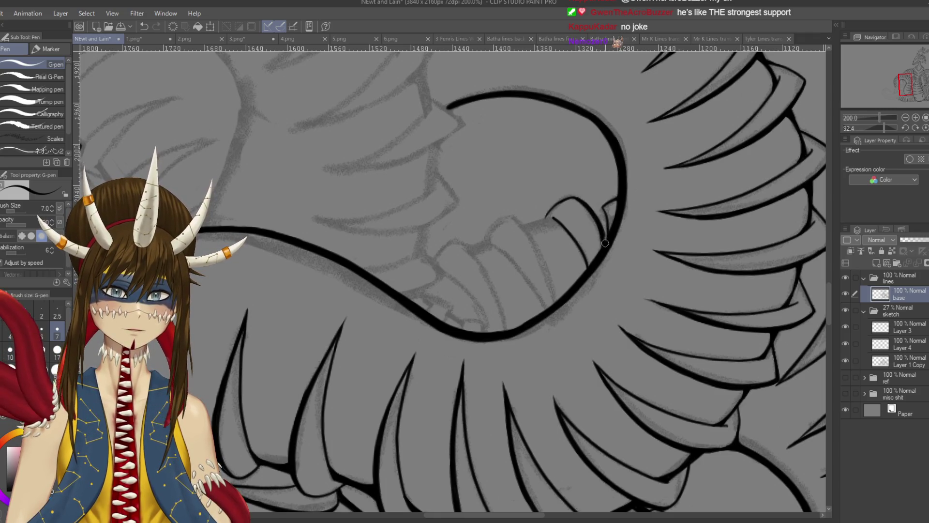
pyautogui.scroll(-3, 595, 217)
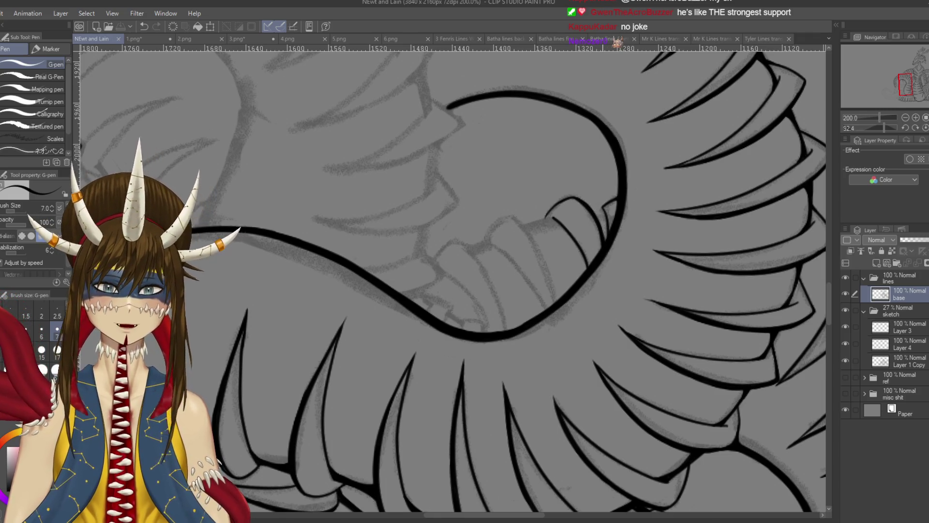
pyautogui.moveTo(547, 281); pyautogui.dragTo(474, 338)
pyautogui.moveTo(421, 267); pyautogui.dragTo(355, 261)
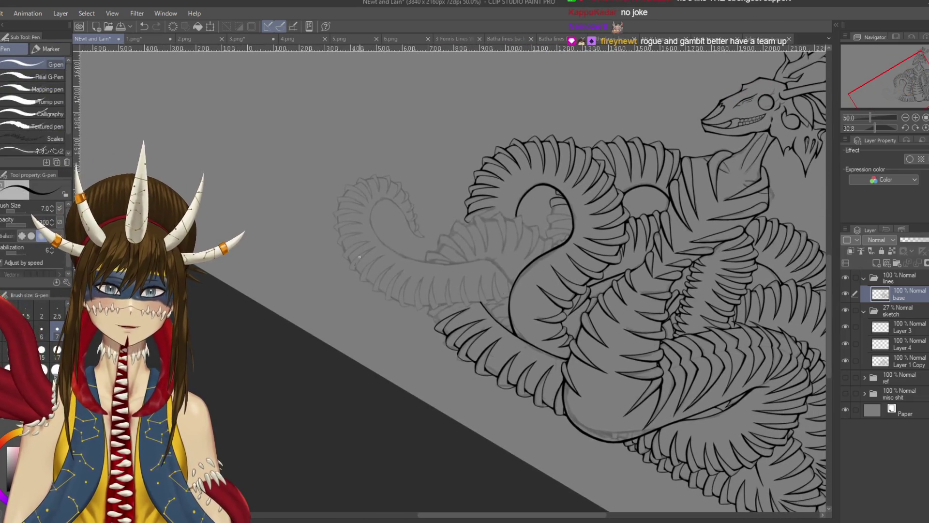
# Undo the last stroke, save the Newt and Lain drawing, and zoom back to 200%.
pyautogui.hotkey('ctrl', 'z')
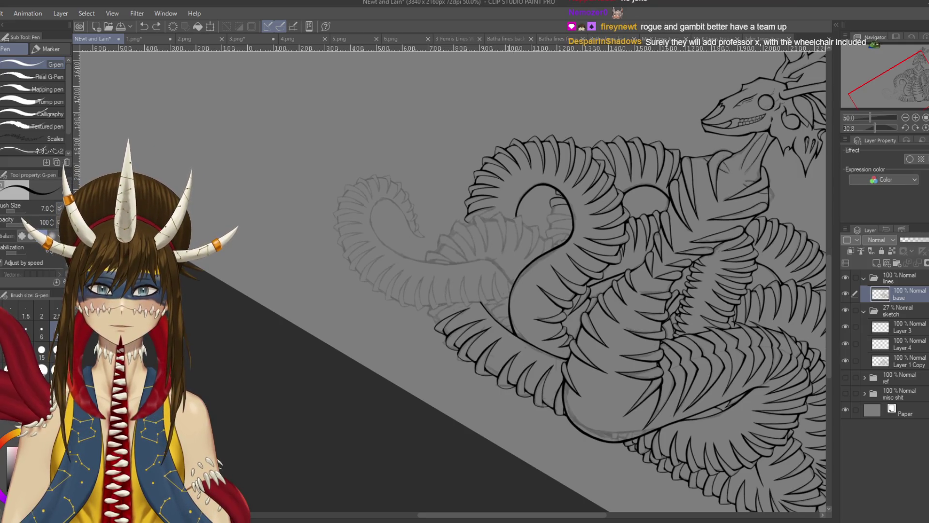
pyautogui.hotkey('ctrl', 's')
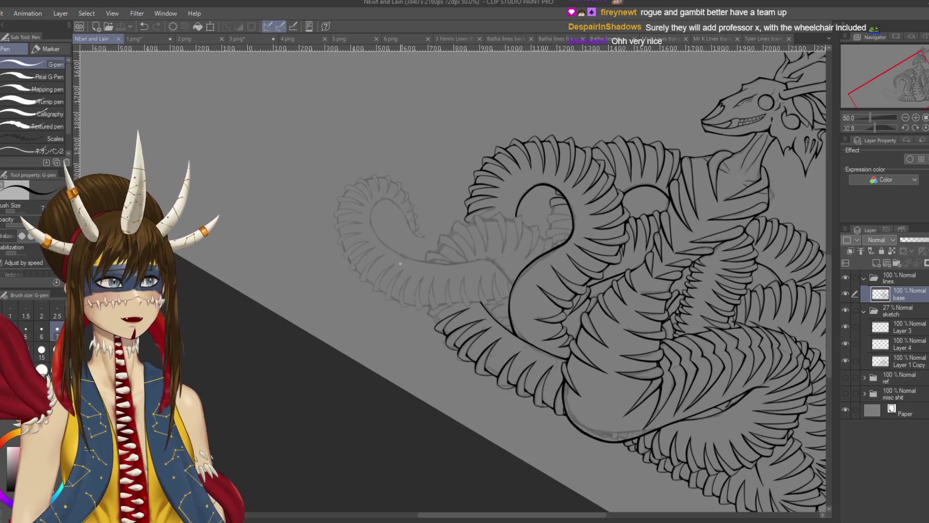
pyautogui.scroll(4, 450, 281)
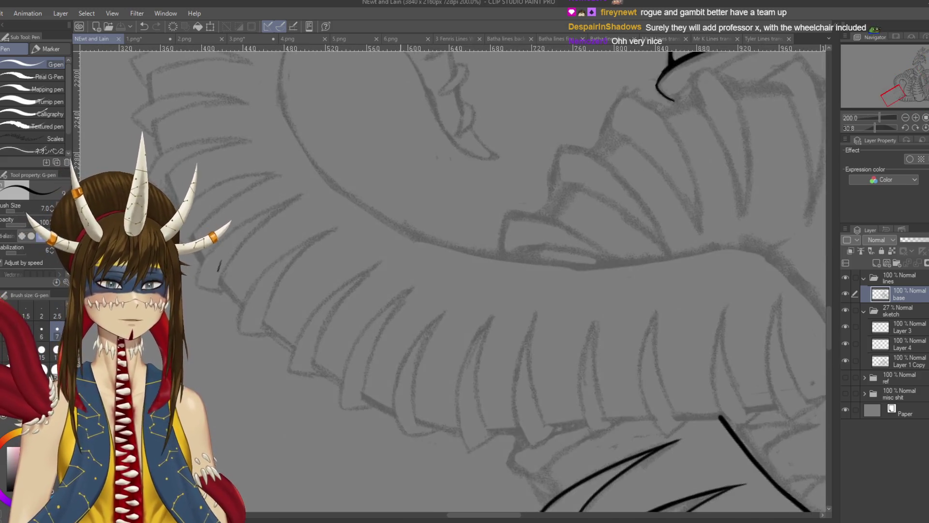
# Rotate the canvas and ink a short stroke on the coil's lower curve.
pyautogui.moveTo(629, 290); pyautogui.dragTo(435, 271)
pyautogui.moveTo(532, 194); pyautogui.dragTo(493, 232)
pyautogui.moveTo(643, 280)
pyautogui.mouseDown()
pyautogui.moveTo(622, 368)
pyautogui.moveTo(564, 437)
pyautogui.moveTo(480, 472)
pyautogui.moveTo(387, 464)
pyautogui.mouseUp()
pyautogui.scroll(4, 457, 194)
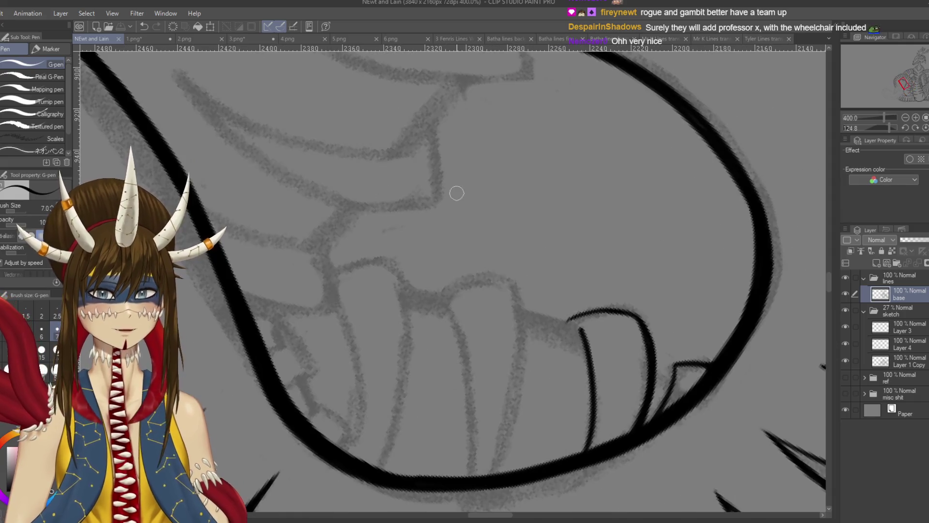
pyautogui.moveTo(629, 256)
pyautogui.mouseDown()
pyautogui.moveTo(643, 268)
pyautogui.moveTo(621, 293)
pyautogui.mouseUp()
# Ink a rib line running down-right inside the loop.
pyautogui.moveTo(465, 221)
pyautogui.mouseDown()
pyautogui.moveTo(449, 242)
pyautogui.moveTo(411, 262)
pyautogui.mouseUp()
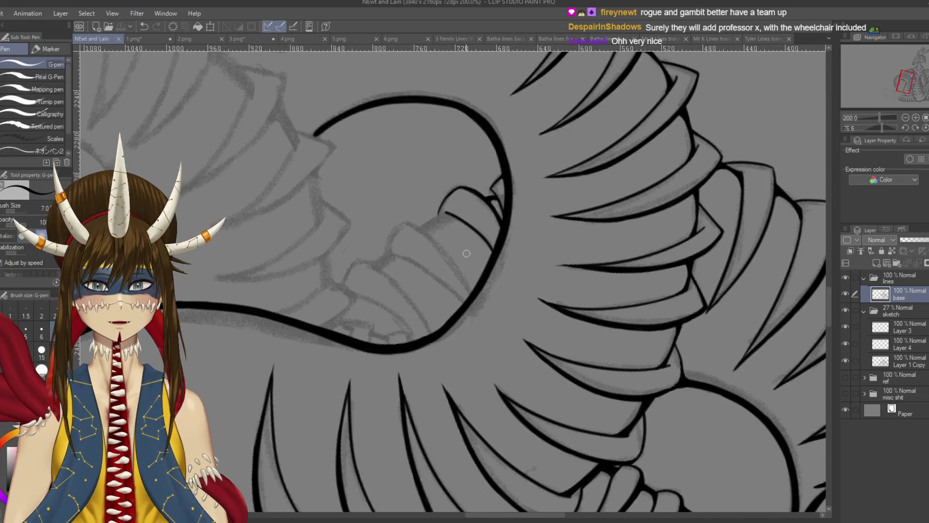
pyautogui.moveTo(465, 254)
pyautogui.mouseDown()
pyautogui.moveTo(528, 202)
pyautogui.moveTo(574, 285)
pyautogui.mouseUp()
pyautogui.hotkey('ctrl', 'z')
pyautogui.moveTo(526, 205)
pyautogui.mouseDown()
pyautogui.moveTo(555, 242)
pyautogui.moveTo(581, 308)
pyautogui.moveTo(560, 254)
pyautogui.moveTo(570, 288)
pyautogui.mouseUp()
pyautogui.hotkey('ctrl', 'z')
pyautogui.hotkey('ctrl', 'z')
pyautogui.moveTo(519, 204); pyautogui.dragTo(570, 289)
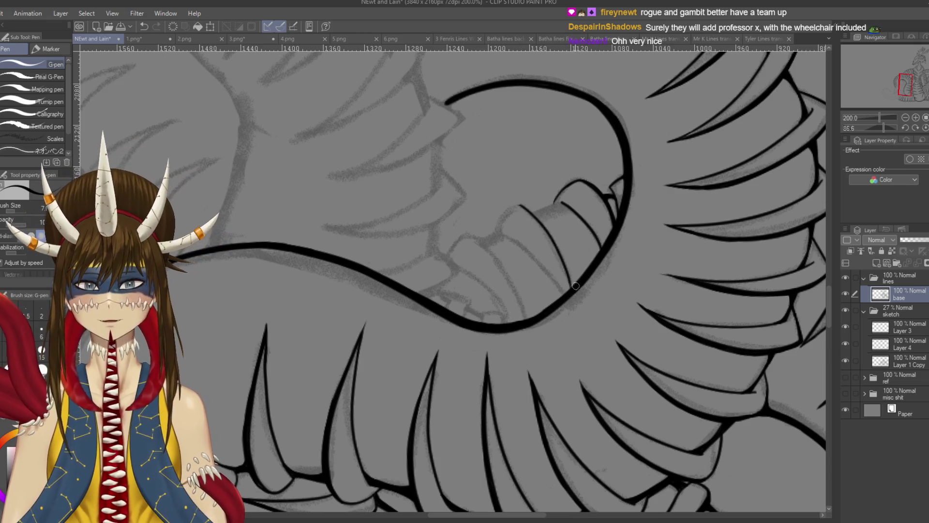
# Ink the short rib curve running down-left into the loop and save.
pyautogui.moveTo(543, 214); pyautogui.dragTo(500, 262)
pyautogui.hotkey('ctrl', 'z')
pyautogui.hotkey('ctrl', 'z')
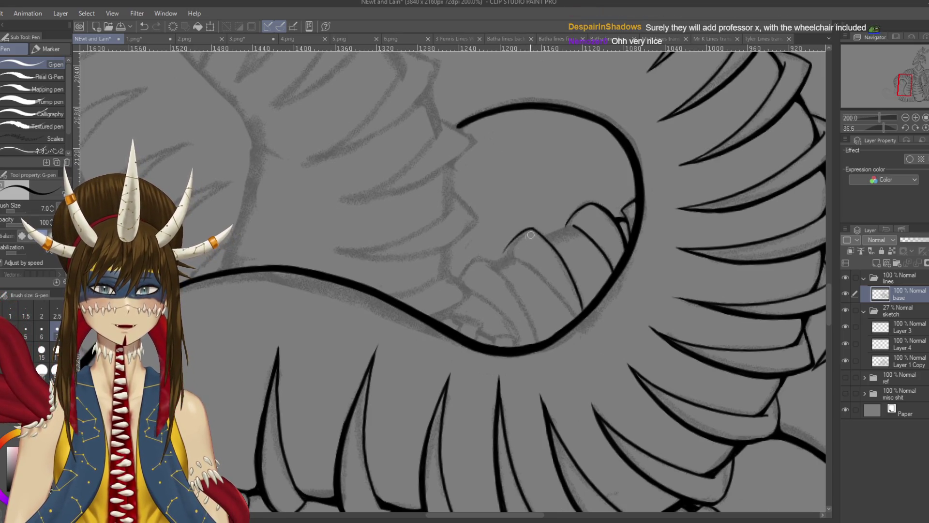
pyautogui.moveTo(528, 228)
pyautogui.mouseDown()
pyautogui.moveTo(503, 261)
pyautogui.moveTo(511, 263)
pyautogui.mouseUp()
pyautogui.hotkey('ctrl', 'z')
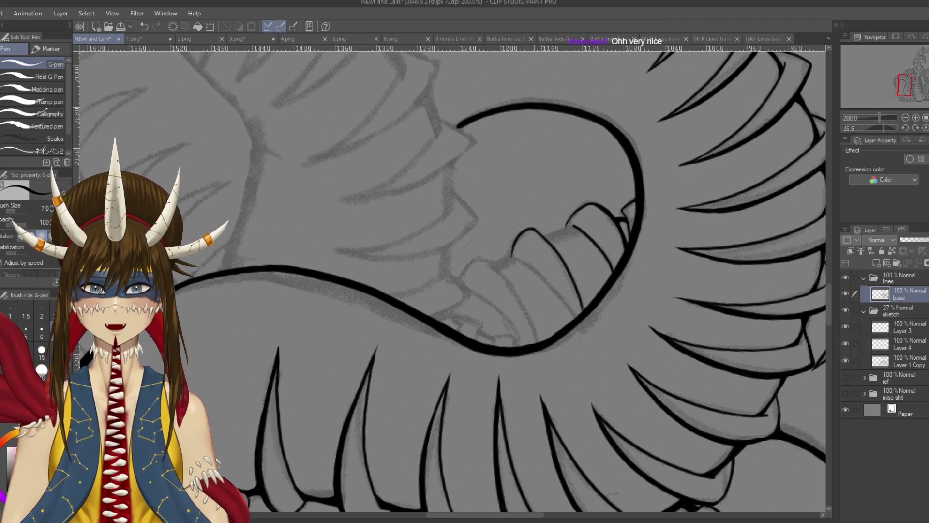
pyautogui.hotkey('ctrl', 'z')
pyautogui.moveTo(532, 227); pyautogui.dragTo(504, 269)
pyautogui.hotkey('ctrl', 'z')
pyautogui.hotkey('ctrl', 'z')
pyautogui.moveTo(524, 232); pyautogui.dragTo(506, 262)
pyautogui.hotkey('ctrl', 'z')
pyautogui.moveTo(529, 227); pyautogui.dragTo(501, 267)
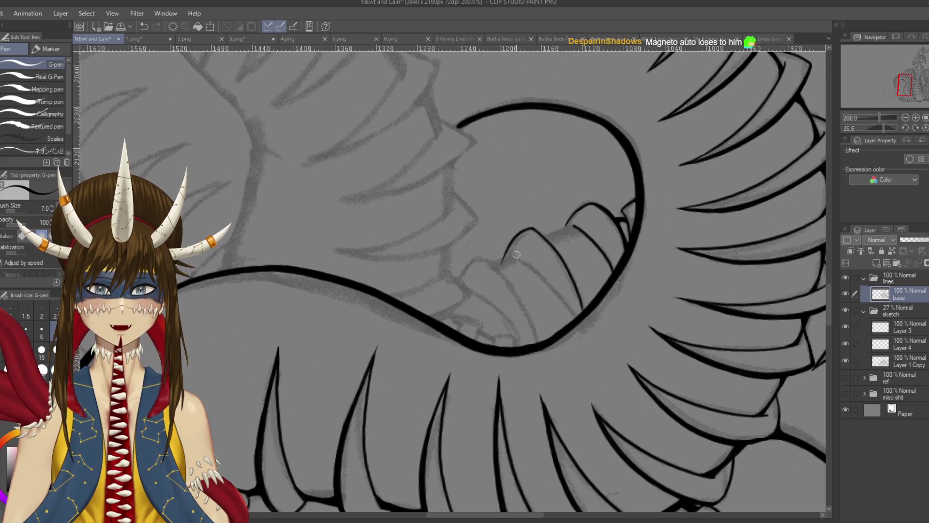
pyautogui.hotkey('ctrl', 's')
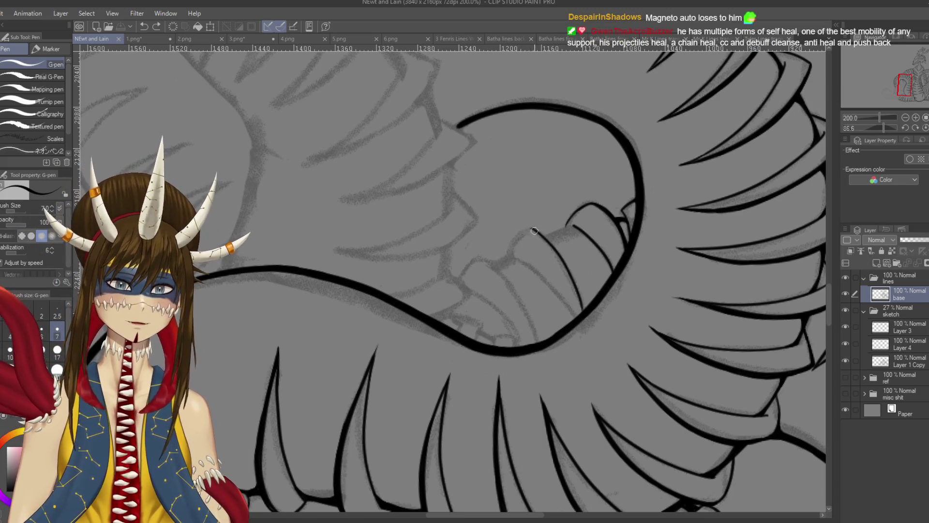
# Extend that rib curve further left and save the drawing.
pyautogui.moveTo(534, 230); pyautogui.dragTo(508, 261)
pyautogui.hotkey('ctrl', 'z')
pyautogui.moveTo(535, 228); pyautogui.dragTo(503, 270)
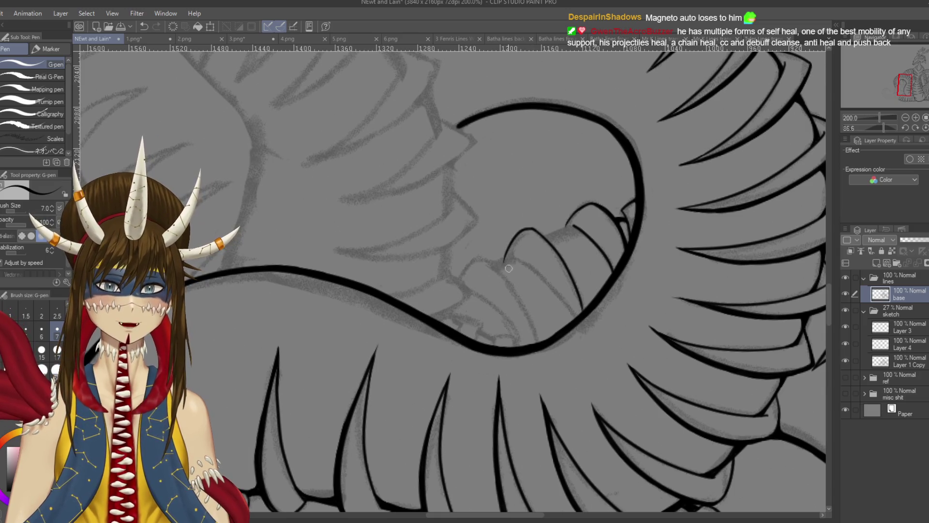
pyautogui.hotkey('ctrl', 'z')
pyautogui.moveTo(537, 227)
pyautogui.mouseDown()
pyautogui.moveTo(518, 235)
pyautogui.moveTo(509, 255)
pyautogui.mouseUp()
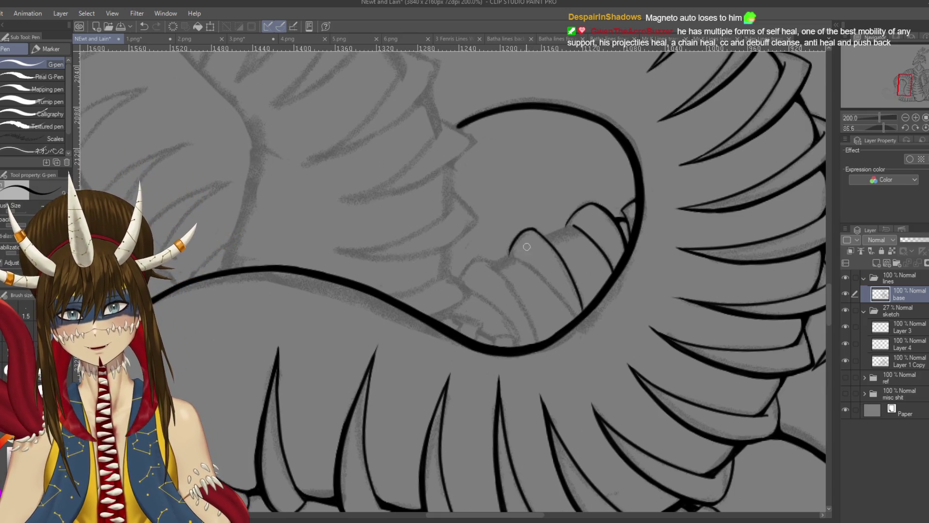
pyautogui.hotkey('ctrl', 's')
pyautogui.press('r')
pyautogui.moveTo(624, 271); pyautogui.dragTo(636, 328)
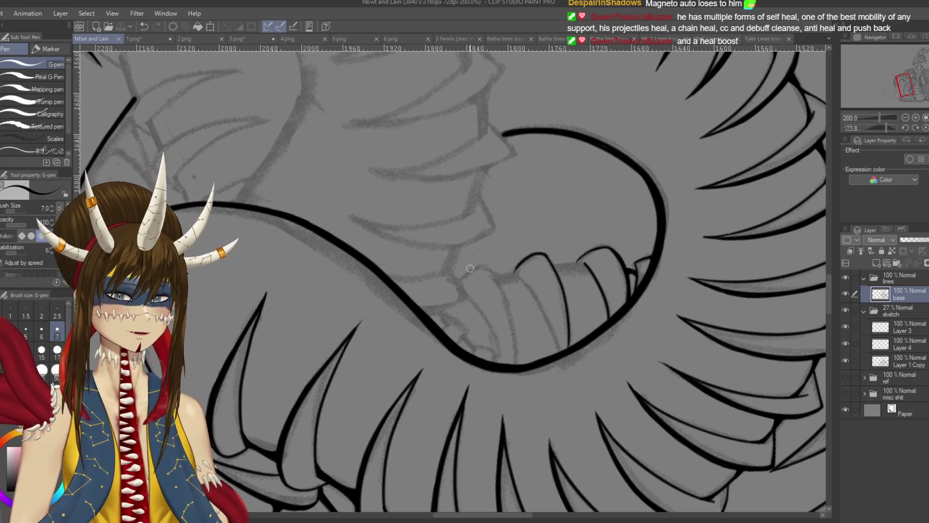
# Zoom in on the rib shapes and ink the diagonal line joining the upper and lower ribs.
pyautogui.moveTo(450, 271)
pyautogui.mouseDown()
pyautogui.moveTo(470, 265)
pyautogui.moveTo(484, 291)
pyautogui.moveTo(484, 339)
pyautogui.mouseUp()
pyautogui.scroll(3, 488, 144)
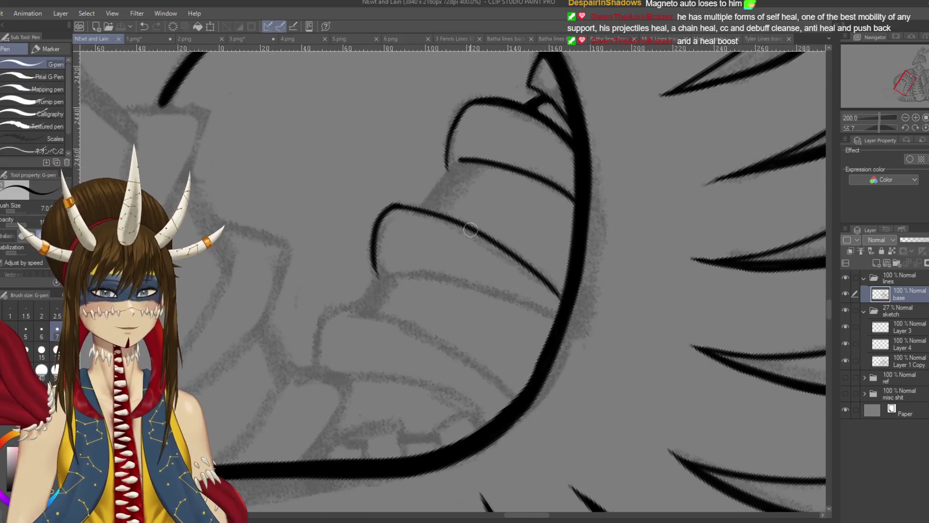
pyautogui.moveTo(493, 172); pyautogui.dragTo(447, 218)
pyautogui.hotkey('ctrl', 'z')
pyautogui.moveTo(492, 173)
pyautogui.mouseDown()
pyautogui.moveTo(455, 215)
pyautogui.moveTo(507, 175)
pyautogui.mouseUp()
pyautogui.hotkey('ctrl', 'z')
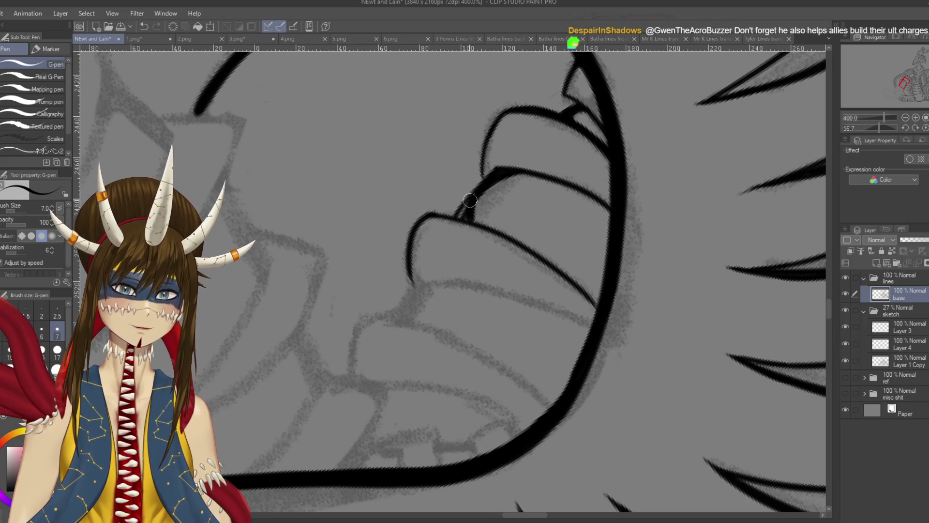
# Thicken the diagonal rib line along its length, then rotate the canvas view.
pyautogui.moveTo(473, 195); pyautogui.dragTo(454, 215)
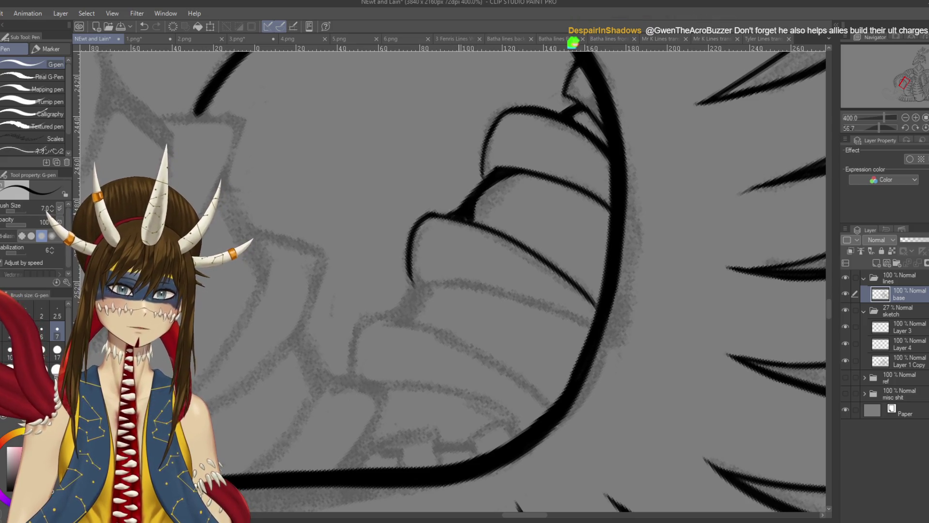
pyautogui.moveTo(462, 222)
pyautogui.mouseDown()
pyautogui.moveTo(495, 168)
pyautogui.moveTo(472, 196)
pyautogui.mouseUp()
pyautogui.press('r')
pyautogui.moveTo(459, 302); pyautogui.dragTo(494, 329)
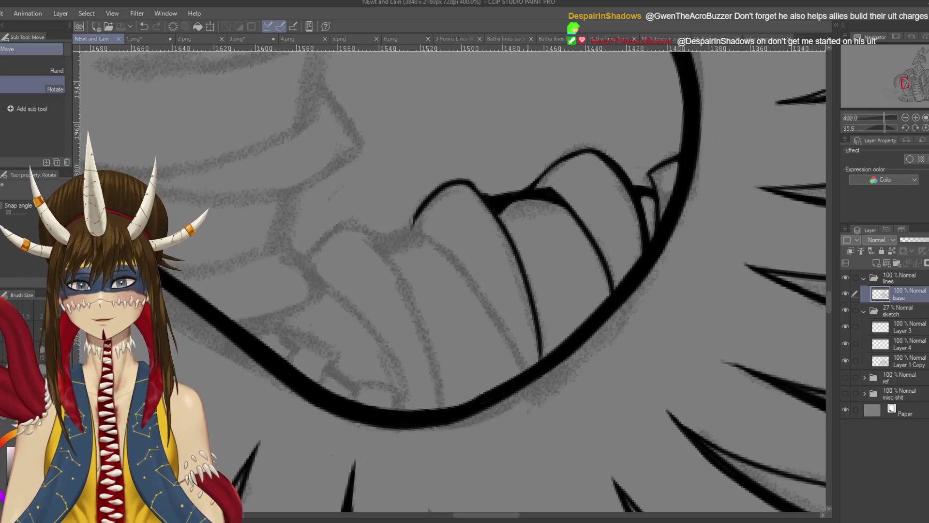
# Retouch the rib line and darken the tooth line from top to lower end.
pyautogui.press('p')
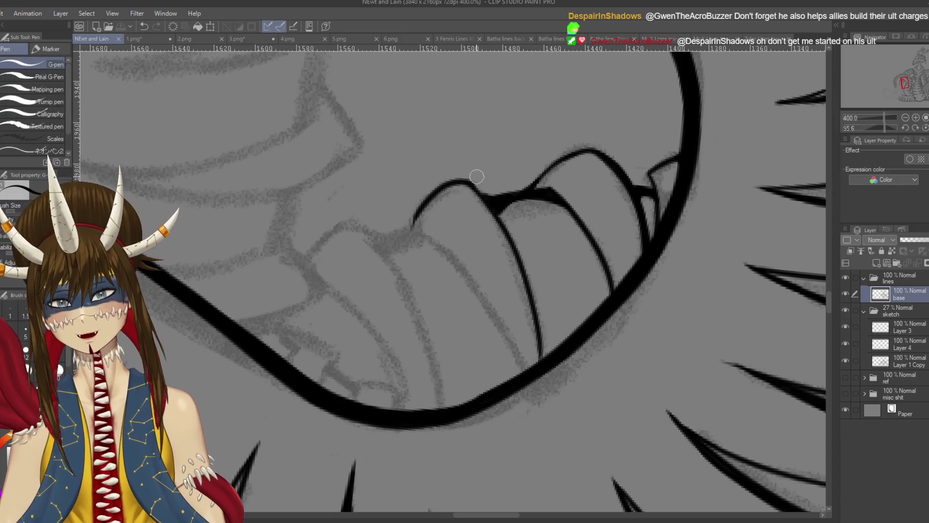
pyautogui.moveTo(468, 184); pyautogui.dragTo(525, 257)
pyautogui.scroll(-1, 513, 233)
pyautogui.moveTo(507, 205); pyautogui.dragTo(539, 312)
pyautogui.moveTo(511, 222)
pyautogui.mouseDown()
pyautogui.moveTo(539, 300)
pyautogui.moveTo(544, 347)
pyautogui.mouseUp()
pyautogui.moveTo(536, 312); pyautogui.dragTo(546, 343)
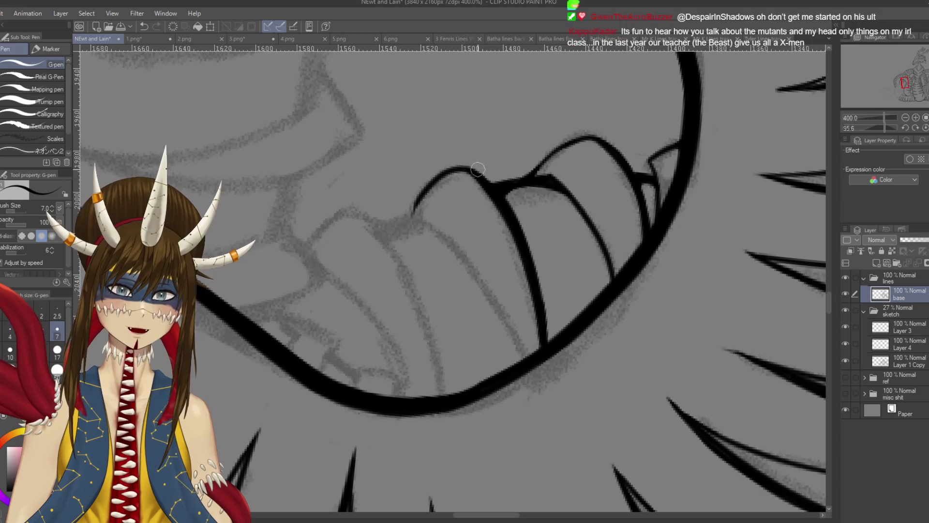
pyautogui.moveTo(501, 192); pyautogui.dragTo(522, 235)
# Thicken the top of the tooth line, then re-ink the whole tooth line.
pyautogui.hotkey('ctrl', 'z')
pyautogui.moveTo(474, 169); pyautogui.dragTo(504, 183)
pyautogui.moveTo(506, 196); pyautogui.dragTo(534, 290)
pyautogui.hotkey('ctrl', 'z')
pyautogui.moveTo(507, 206); pyautogui.dragTo(543, 329)
# Bring the jaw into view and attempt the long tooth stroke several times.
pyautogui.moveTo(465, 208); pyautogui.dragTo(530, 252)
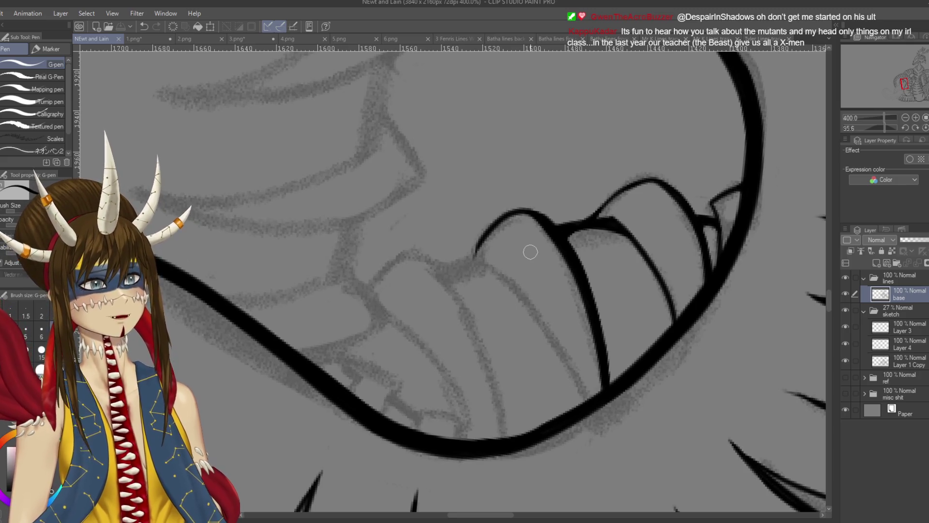
pyautogui.scroll(-3, 571, 323)
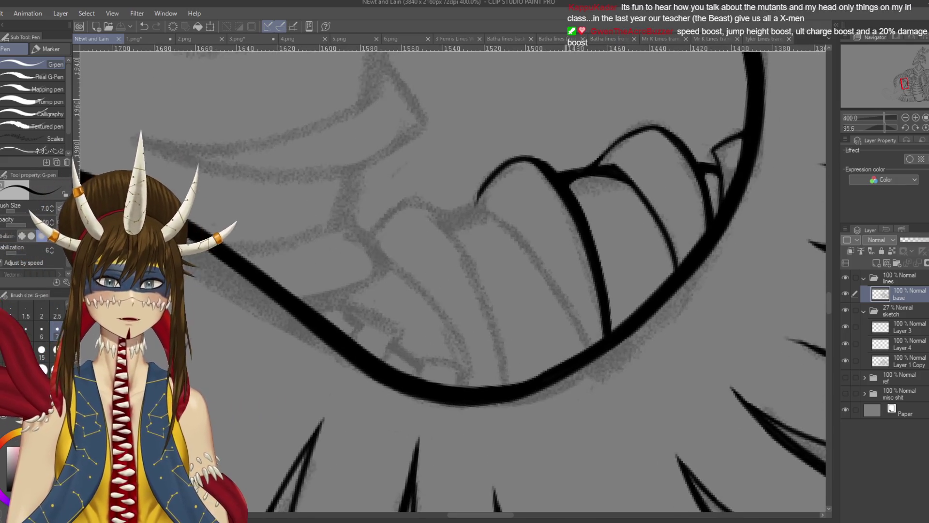
pyautogui.moveTo(477, 203); pyautogui.dragTo(574, 319)
pyautogui.hotkey('ctrl', 'z')
pyautogui.moveTo(477, 203); pyautogui.dragTo(578, 317)
pyautogui.hotkey('ctrl', 'z')
pyautogui.moveTo(477, 203); pyautogui.dragTo(581, 316)
pyautogui.hotkey('ctrl', 'z')
# Redraw the tooth edge cleanly from tip to thick jaw line, then tilt the canvas.
pyautogui.moveTo(477, 203)
pyautogui.mouseDown()
pyautogui.moveTo(552, 280)
pyautogui.moveTo(583, 351)
pyautogui.mouseUp()
pyautogui.hotkey('ctrl', 'z')
pyautogui.moveTo(474, 203); pyautogui.dragTo(585, 361)
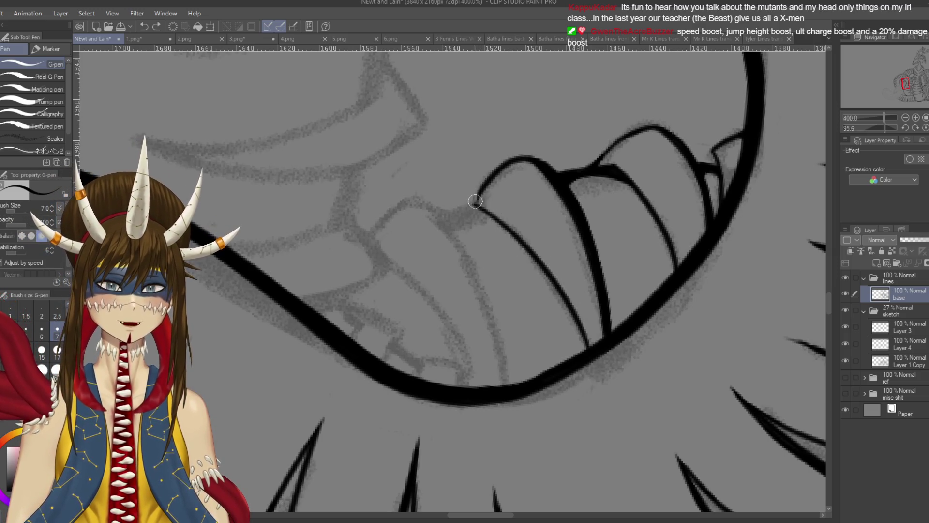
pyautogui.hotkey('ctrl', 'z')
pyautogui.moveTo(479, 199)
pyautogui.mouseDown()
pyautogui.moveTo(595, 340)
pyautogui.moveTo(589, 348)
pyautogui.mouseUp()
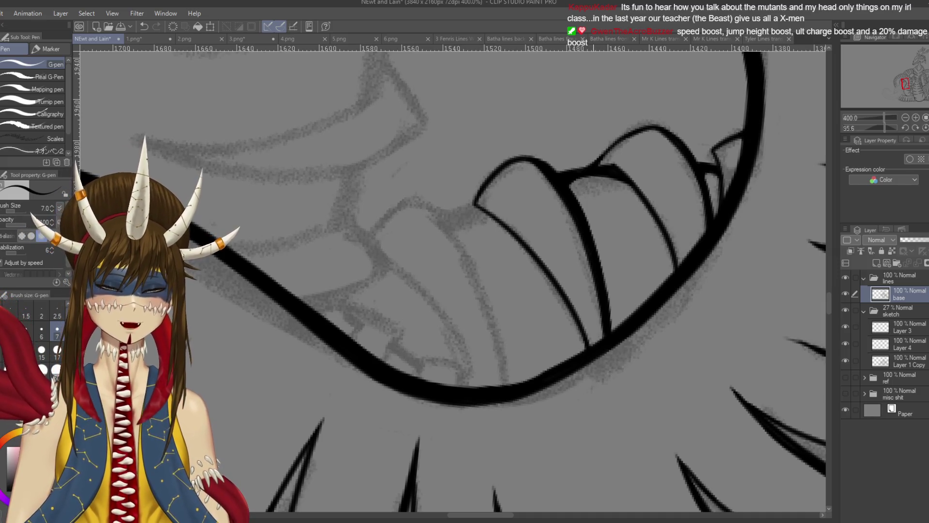
pyautogui.press('r')
pyautogui.moveTo(532, 223); pyautogui.dragTo(541, 220)
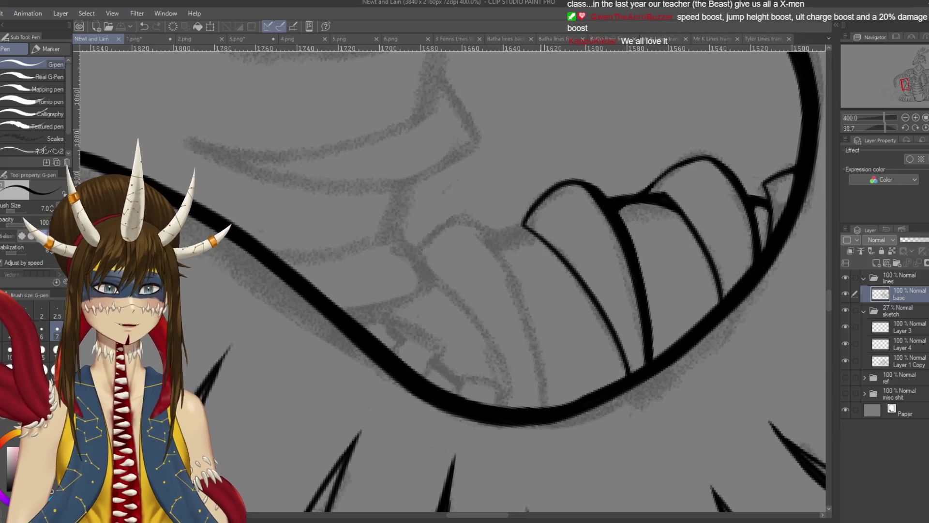
# Trace a tooth edge from the sketch down toward the jaw, retrying unsatisfactory strokes.
pyautogui.moveTo(436, 290); pyautogui.dragTo(440, 286)
pyautogui.moveTo(472, 218); pyautogui.dragTo(545, 392)
pyautogui.hotkey('ctrl', 'z')
pyautogui.moveTo(466, 213)
pyautogui.mouseDown()
pyautogui.moveTo(520, 283)
pyautogui.moveTo(545, 406)
pyautogui.mouseUp()
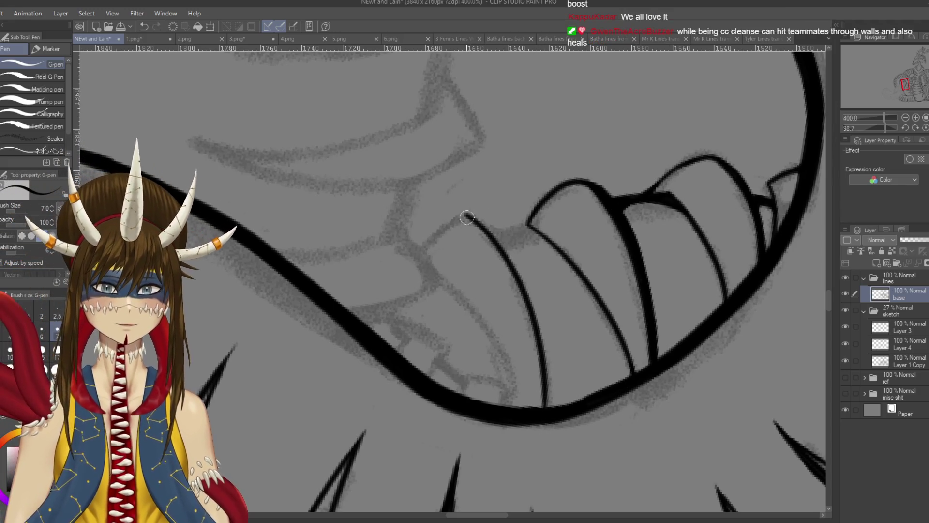
pyautogui.moveTo(468, 215)
pyautogui.mouseDown()
pyautogui.moveTo(419, 252)
pyautogui.moveTo(467, 213)
pyautogui.mouseUp()
pyautogui.hotkey('ctrl', 'z')
# Ink the new tooth's top and side, redrawing the side to end at the jaw line.
pyautogui.moveTo(501, 240)
pyautogui.mouseDown()
pyautogui.moveTo(425, 290)
pyautogui.moveTo(478, 315)
pyautogui.moveTo(456, 290)
pyautogui.moveTo(441, 406)
pyautogui.mouseUp()
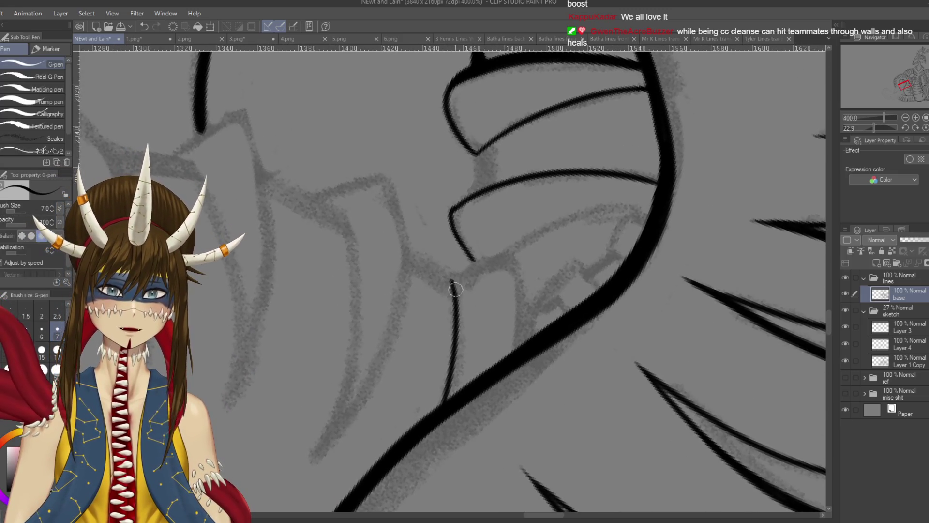
pyautogui.moveTo(451, 284); pyautogui.dragTo(523, 264)
pyautogui.hotkey('ctrl', 'z')
pyautogui.moveTo(453, 284)
pyautogui.mouseDown()
pyautogui.moveTo(513, 256)
pyautogui.moveTo(517, 347)
pyautogui.mouseUp()
pyautogui.hotkey('ctrl', 'z')
pyautogui.hotkey('ctrl', 'z')
pyautogui.moveTo(513, 256); pyautogui.dragTo(516, 352)
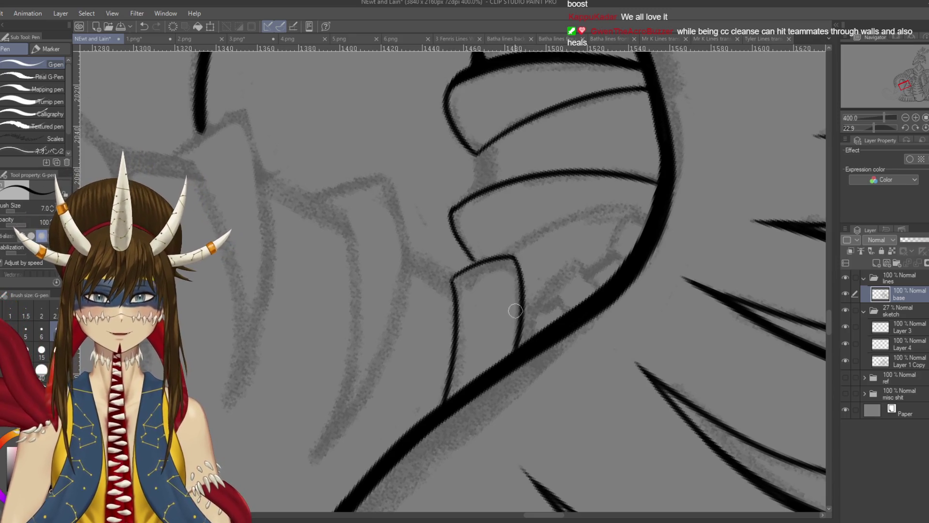
pyautogui.moveTo(512, 256)
pyautogui.mouseDown()
pyautogui.moveTo(523, 281)
pyautogui.moveTo(519, 355)
pyautogui.mouseUp()
pyautogui.hotkey('ctrl', 'z')
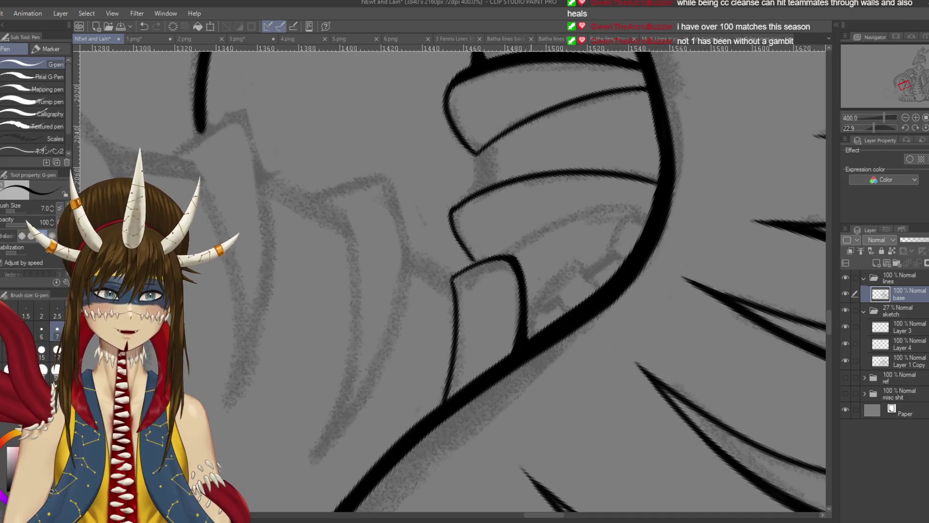
pyautogui.moveTo(532, 345); pyautogui.dragTo(629, 298)
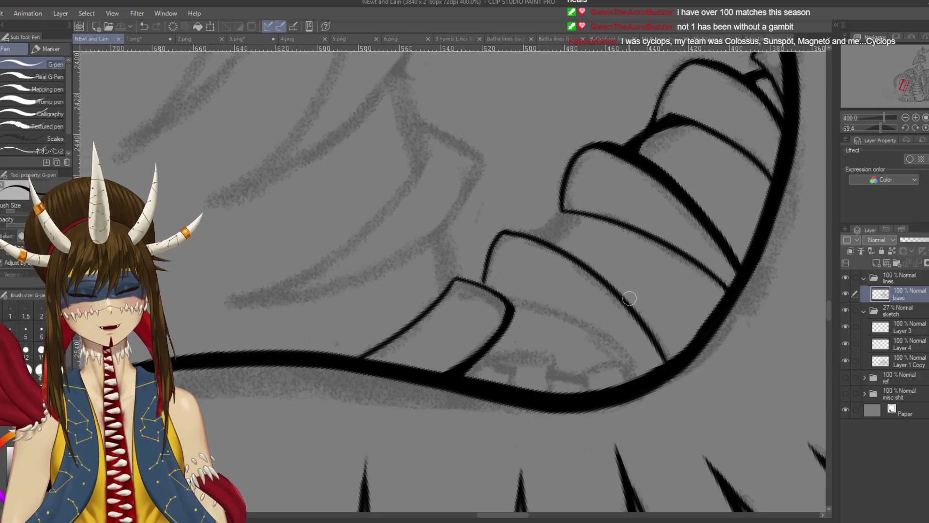
# Ink short strokes beside the jaw line forming a small tooth, removing stray strokes.
pyautogui.moveTo(629, 298); pyautogui.dragTo(483, 293)
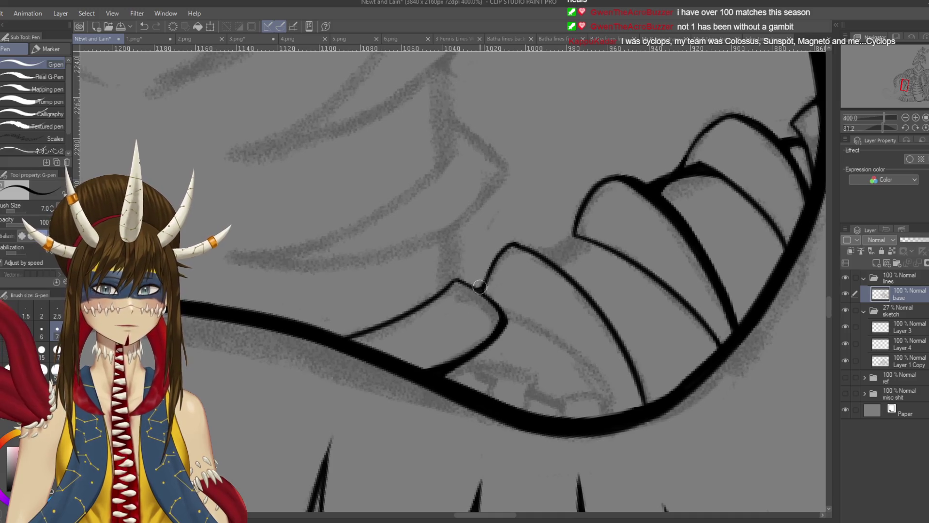
pyautogui.press('r')
pyautogui.moveTo(486, 283)
pyautogui.mouseDown()
pyautogui.moveTo(513, 300)
pyautogui.moveTo(489, 334)
pyautogui.moveTo(513, 261)
pyautogui.moveTo(478, 293)
pyautogui.mouseUp()
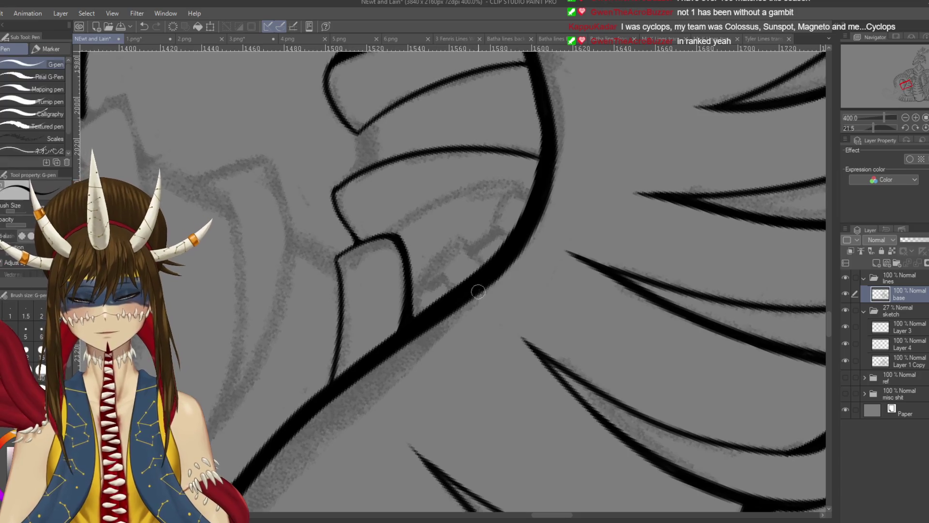
pyautogui.moveTo(428, 274); pyautogui.dragTo(448, 289)
pyautogui.moveTo(441, 255)
pyautogui.mouseDown()
pyautogui.moveTo(428, 274)
pyautogui.moveTo(457, 242)
pyautogui.moveTo(487, 273)
pyautogui.mouseUp()
pyautogui.hotkey('ctrl', 'z')
pyautogui.hotkey('ctrl', 'z')
pyautogui.moveTo(457, 242)
pyautogui.mouseDown()
pyautogui.moveTo(489, 261)
pyautogui.moveTo(427, 272)
pyautogui.moveTo(486, 261)
pyautogui.moveTo(557, 204)
pyautogui.moveTo(571, 232)
pyautogui.mouseUp()
pyautogui.hotkey('ctrl', 'z')
pyautogui.hotkey('ctrl', 'z')
pyautogui.hotkey('shift', 'space')
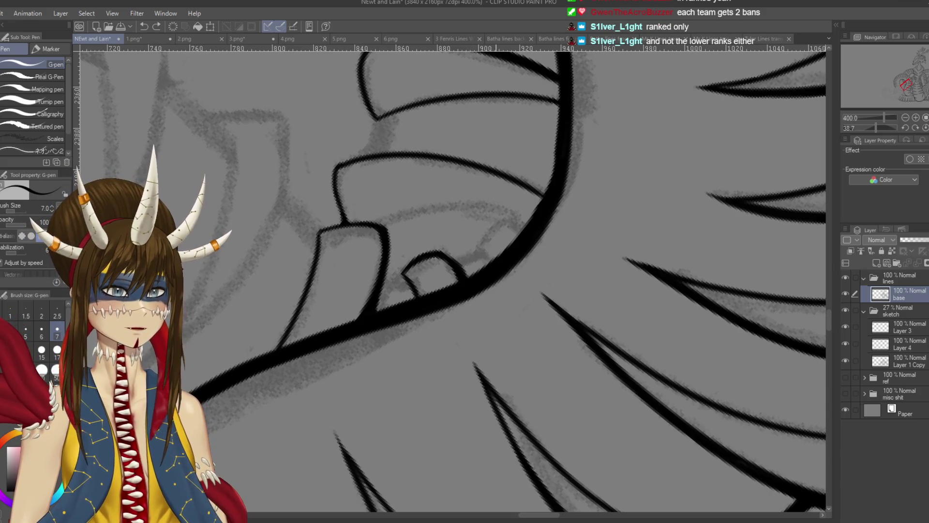
# Outline a small tooth, add a stroke under the upper tooth and ink the lower tooth's base.
pyautogui.moveTo(481, 248)
pyautogui.mouseDown()
pyautogui.moveTo(493, 257)
pyautogui.moveTo(508, 216)
pyautogui.moveTo(521, 231)
pyautogui.moveTo(530, 228)
pyautogui.moveTo(474, 300)
pyautogui.mouseUp()
pyautogui.moveTo(491, 195); pyautogui.dragTo(485, 216)
pyautogui.moveTo(450, 269)
pyautogui.mouseDown()
pyautogui.moveTo(467, 264)
pyautogui.moveTo(463, 277)
pyautogui.mouseUp()
pyautogui.moveTo(522, 193); pyautogui.dragTo(536, 196)
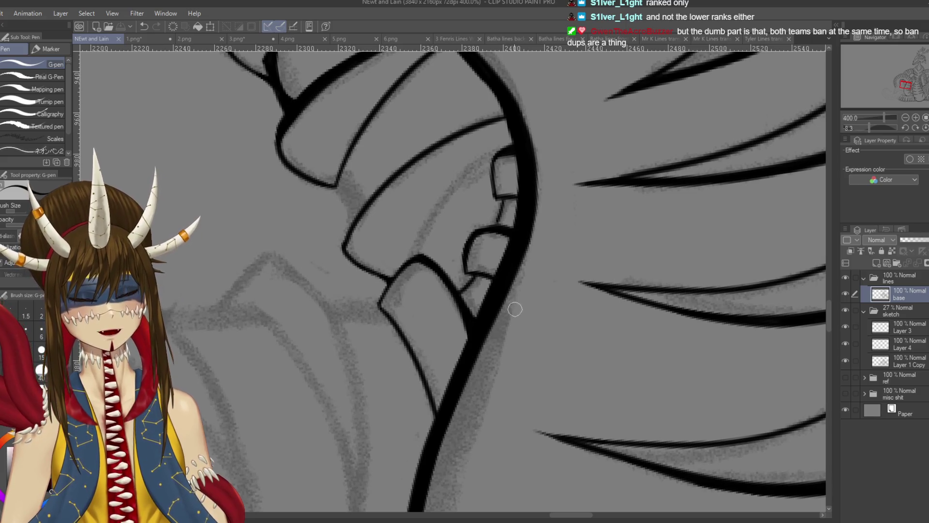
pyautogui.moveTo(506, 309); pyautogui.dragTo(509, 332)
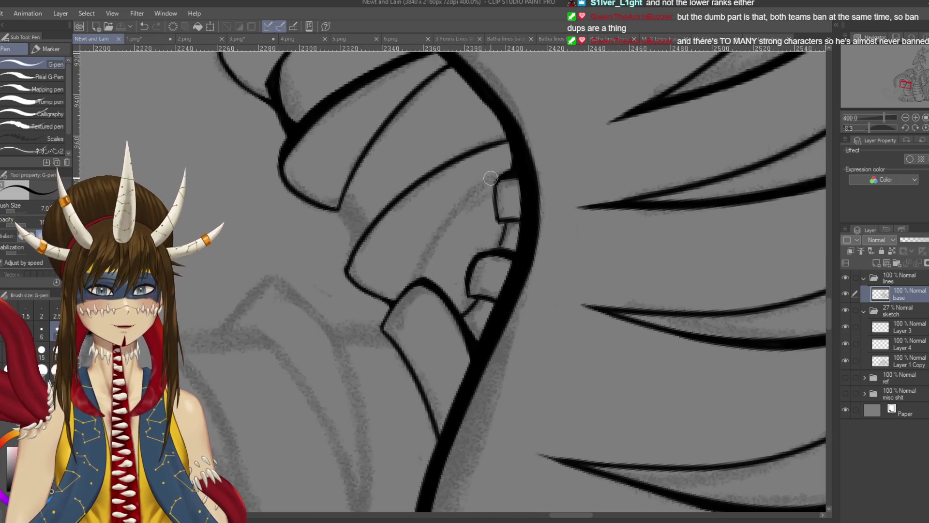
pyautogui.moveTo(490, 177); pyautogui.dragTo(512, 158)
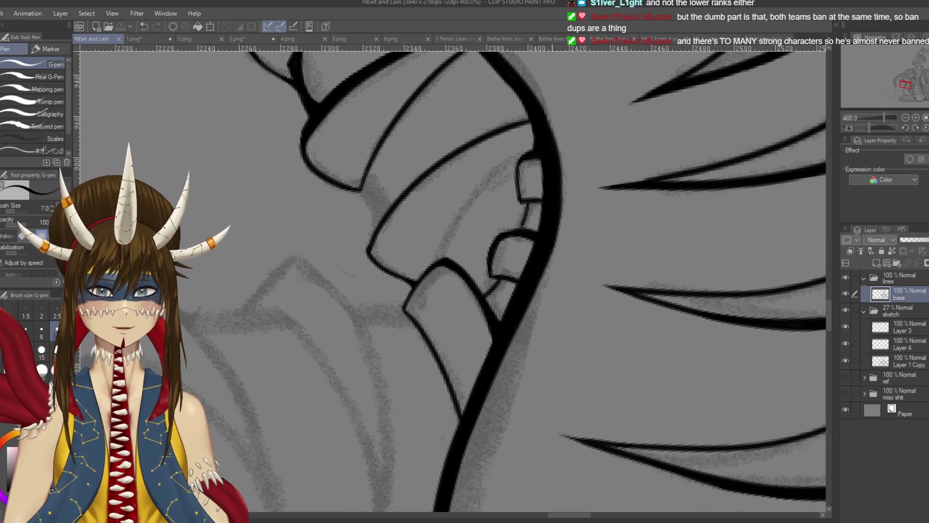
# Ink the small tooth's right edge and close its bottom, then save the drawing.
pyautogui.moveTo(534, 200); pyautogui.dragTo(524, 224)
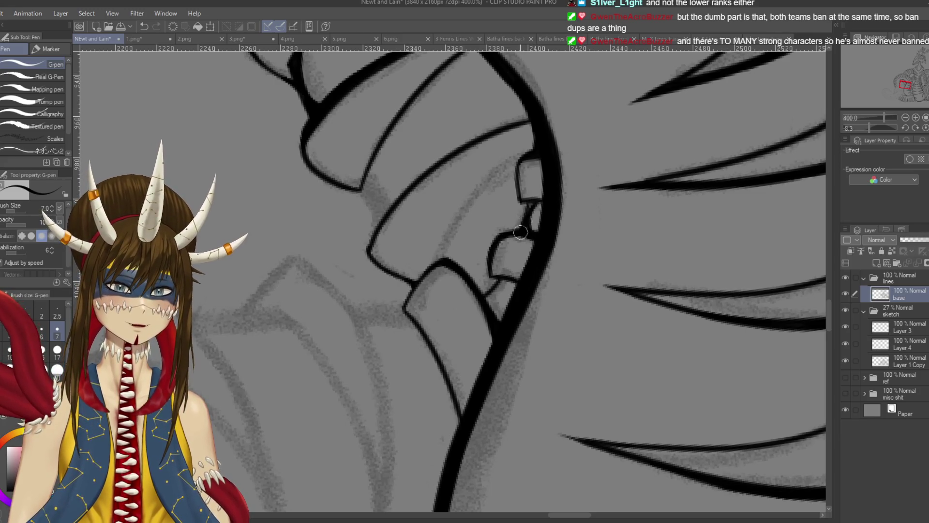
pyautogui.moveTo(538, 201); pyautogui.dragTo(533, 228)
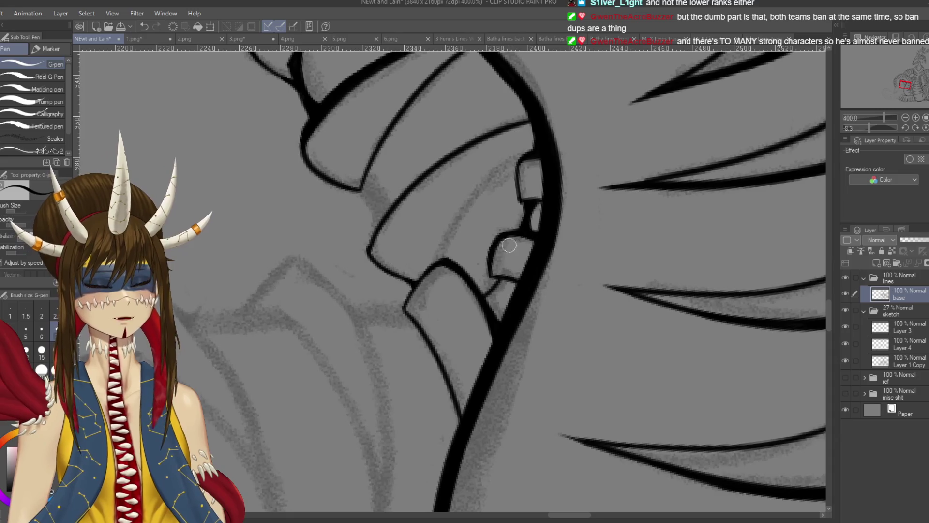
pyautogui.scroll(-1, 510, 242)
pyautogui.moveTo(525, 256)
pyautogui.mouseDown()
pyautogui.moveTo(499, 271)
pyautogui.moveTo(521, 254)
pyautogui.mouseUp()
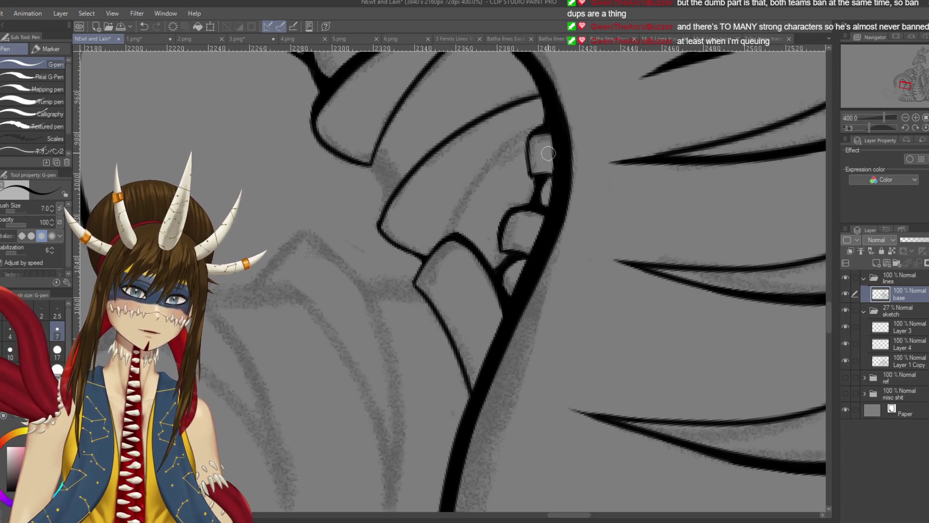
pyautogui.scroll(2, 549, 153)
pyautogui.moveTo(530, 223); pyautogui.dragTo(551, 222)
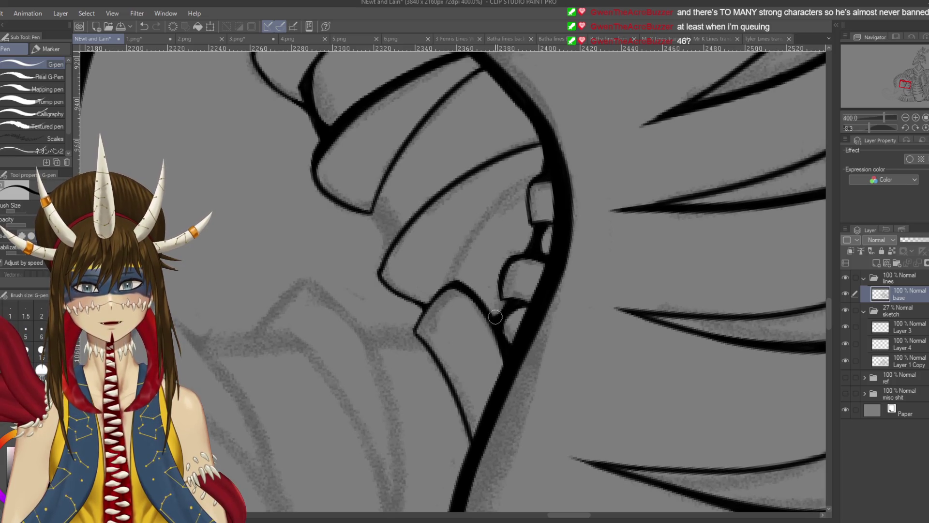
pyautogui.hotkey('ctrl', 's')
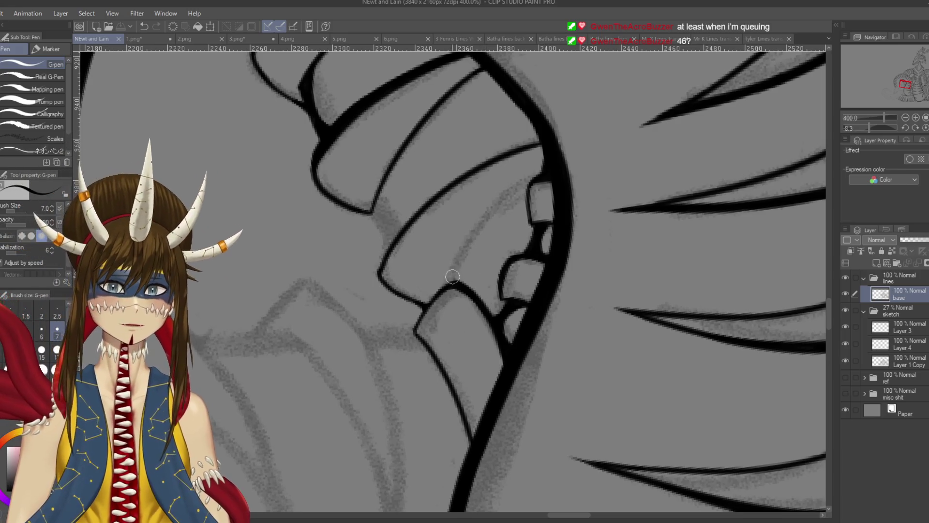
# Ink the long tooth edge reaching up toward the small tooth, redrawing it until clean.
pyautogui.moveTo(452, 281); pyautogui.dragTo(535, 188)
pyautogui.moveTo(452, 283); pyautogui.dragTo(542, 176)
pyautogui.hotkey('ctrl', 'z')
pyautogui.moveTo(448, 287); pyautogui.dragTo(525, 191)
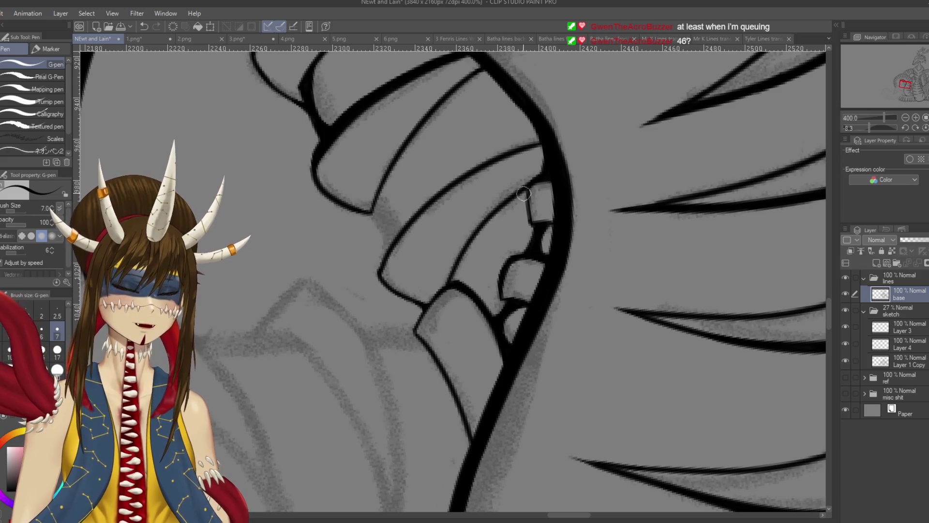
pyautogui.hotkey('ctrl', 'z')
pyautogui.moveTo(450, 280)
pyautogui.mouseDown()
pyautogui.moveTo(542, 170)
pyautogui.moveTo(533, 227)
pyautogui.moveTo(493, 307)
pyautogui.moveTo(478, 255)
pyautogui.mouseUp()
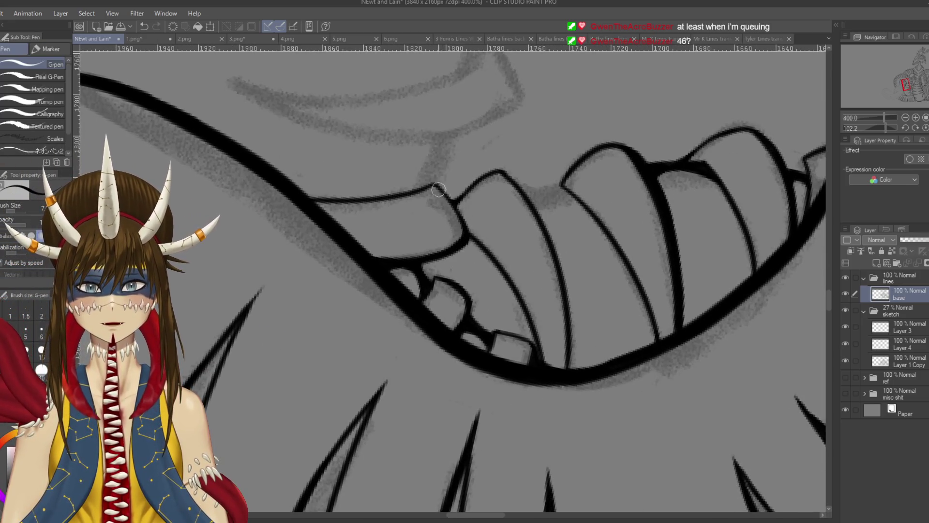
# Extend the tooth's right edge downward until it meets the jaw line.
pyautogui.moveTo(441, 189)
pyautogui.mouseDown()
pyautogui.moveTo(468, 228)
pyautogui.moveTo(463, 244)
pyautogui.mouseUp()
pyautogui.hotkey('ctrl', 'z')
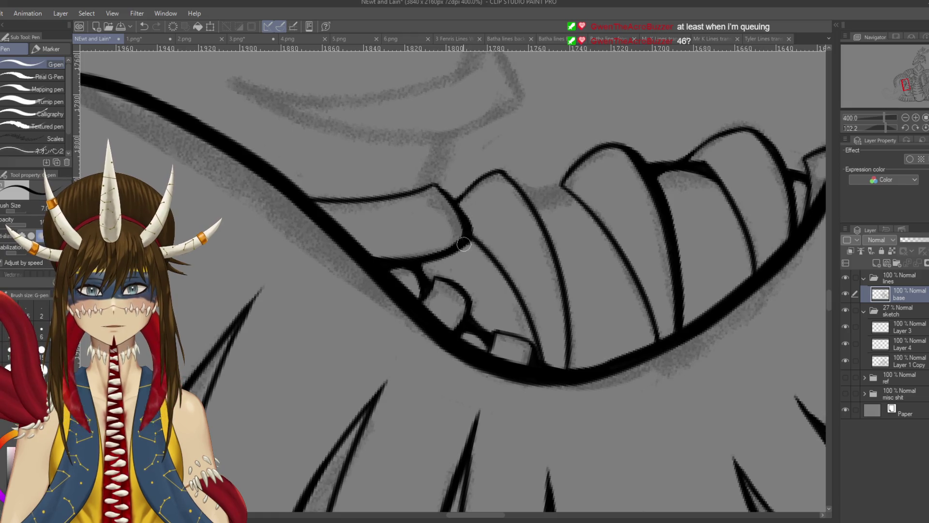
pyautogui.moveTo(474, 194); pyautogui.dragTo(519, 251)
pyautogui.moveTo(492, 205)
pyautogui.mouseDown()
pyautogui.moveTo(512, 236)
pyautogui.moveTo(520, 295)
pyautogui.moveTo(506, 226)
pyautogui.mouseUp()
pyautogui.moveTo(520, 276); pyautogui.dragTo(505, 387)
pyautogui.hotkey('ctrl', 'z')
pyautogui.hotkey('ctrl', 'z')
pyautogui.moveTo(521, 283); pyautogui.dragTo(489, 409)
pyautogui.hotkey('ctrl', 'z')
pyautogui.moveTo(517, 350); pyautogui.dragTo(490, 409)
pyautogui.moveTo(516, 326); pyautogui.dragTo(495, 402)
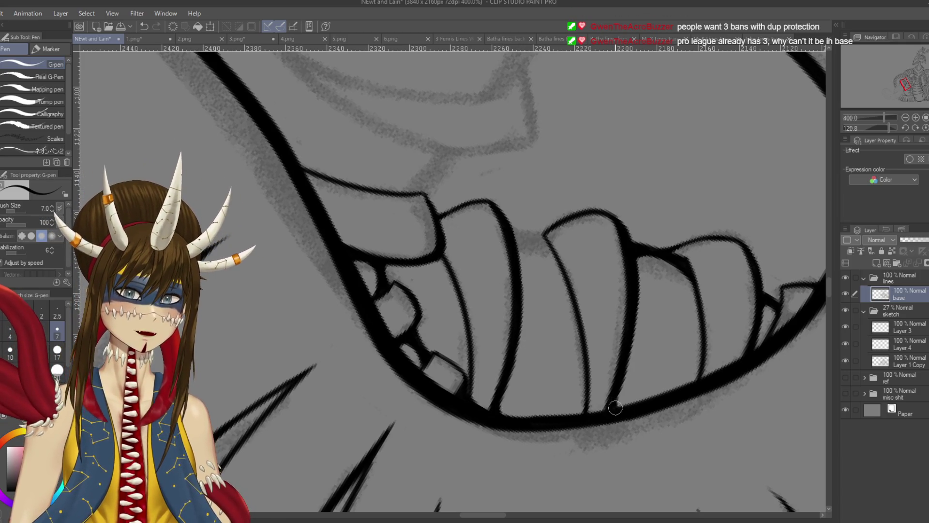
# Join two tooth outlines with a thin ink line and reinforce where they meet.
pyautogui.moveTo(670, 393); pyautogui.dragTo(634, 401)
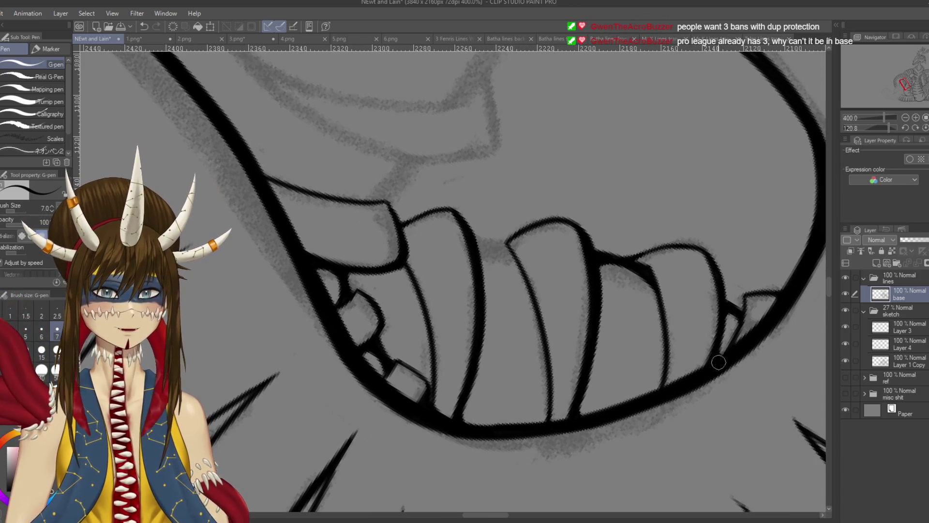
pyautogui.moveTo(523, 262)
pyautogui.mouseDown()
pyautogui.moveTo(488, 208)
pyautogui.moveTo(427, 274)
pyautogui.moveTo(459, 304)
pyautogui.mouseUp()
pyautogui.hotkey('ctrl', 'z')
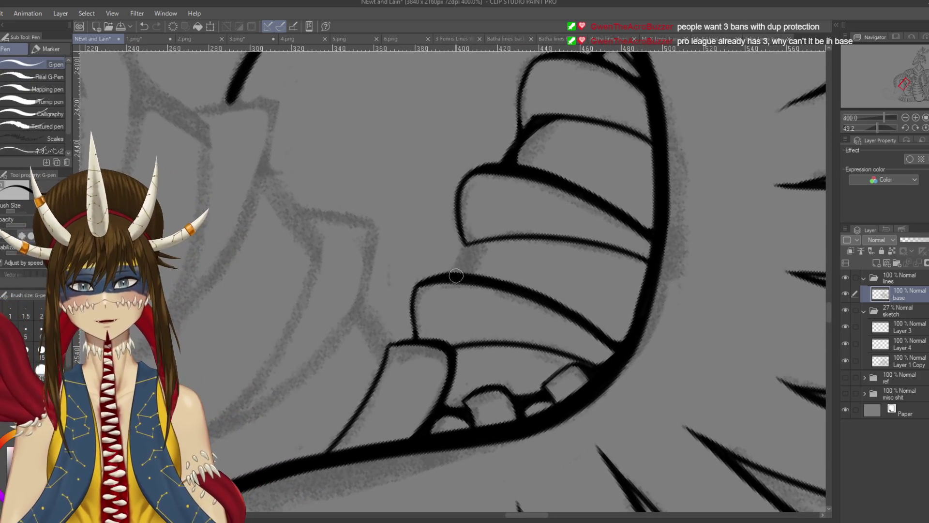
pyautogui.moveTo(471, 246); pyautogui.dragTo(446, 278)
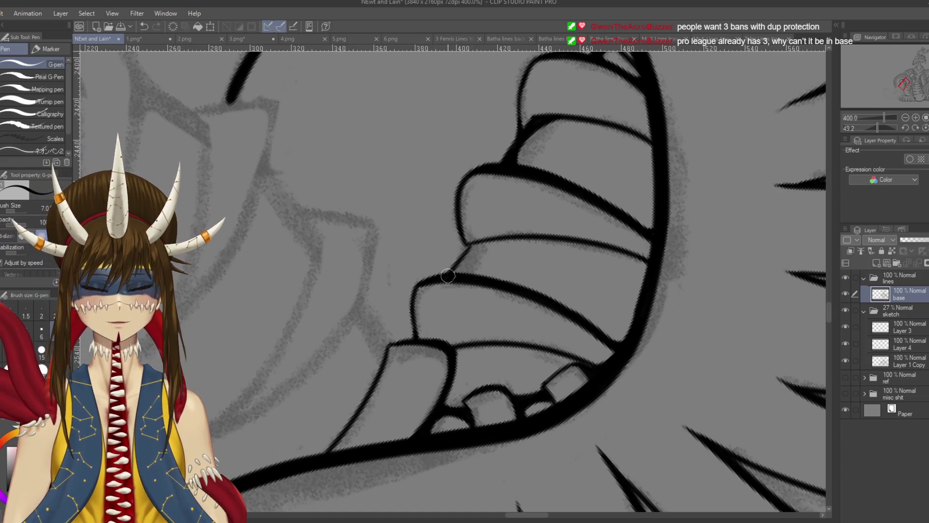
pyautogui.moveTo(491, 238); pyautogui.dragTo(448, 273)
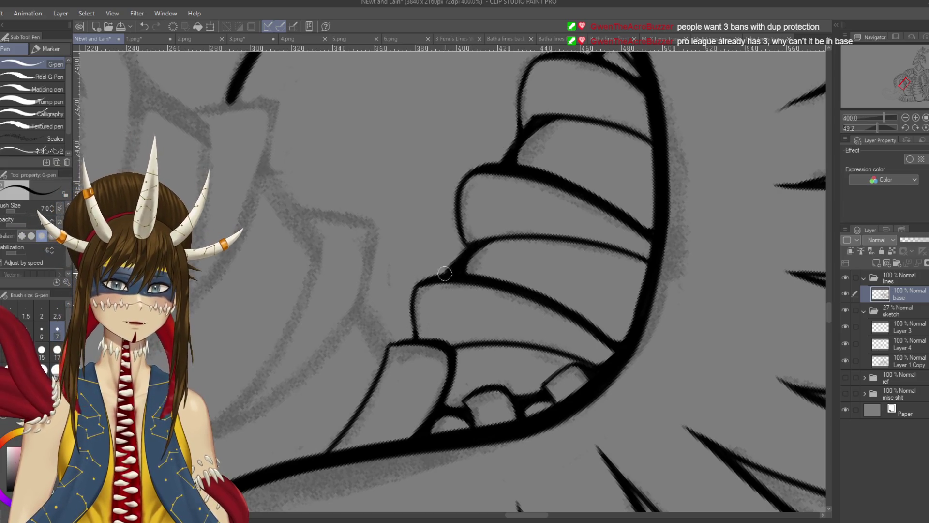
# Link the next neighbouring tooth outlines with short lines and add a stroke at another outline.
pyautogui.moveTo(581, 193)
pyautogui.mouseDown()
pyautogui.moveTo(508, 145)
pyautogui.moveTo(435, 135)
pyautogui.moveTo(368, 160)
pyautogui.moveTo(319, 213)
pyautogui.mouseUp()
pyautogui.press('p')
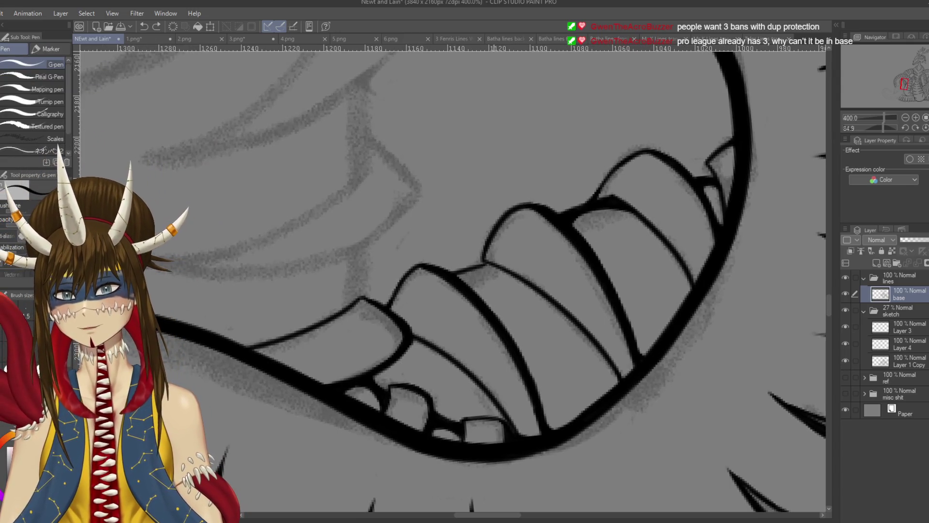
pyautogui.moveTo(487, 262); pyautogui.dragTo(454, 281)
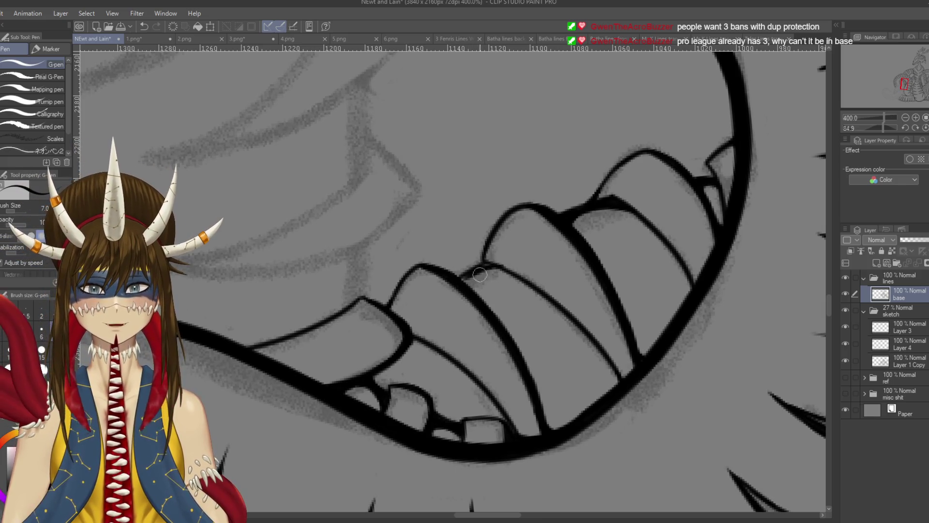
pyautogui.moveTo(498, 266); pyautogui.dragTo(463, 280)
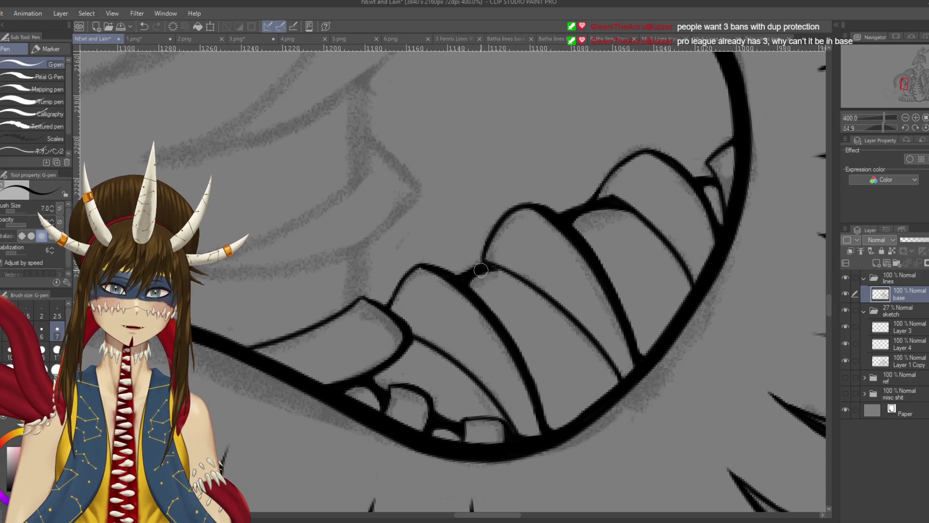
pyautogui.moveTo(485, 351); pyautogui.dragTo(379, 411)
pyautogui.moveTo(602, 220)
pyautogui.mouseDown()
pyautogui.moveTo(588, 236)
pyautogui.moveTo(611, 236)
pyautogui.mouseUp()
pyautogui.press('h')
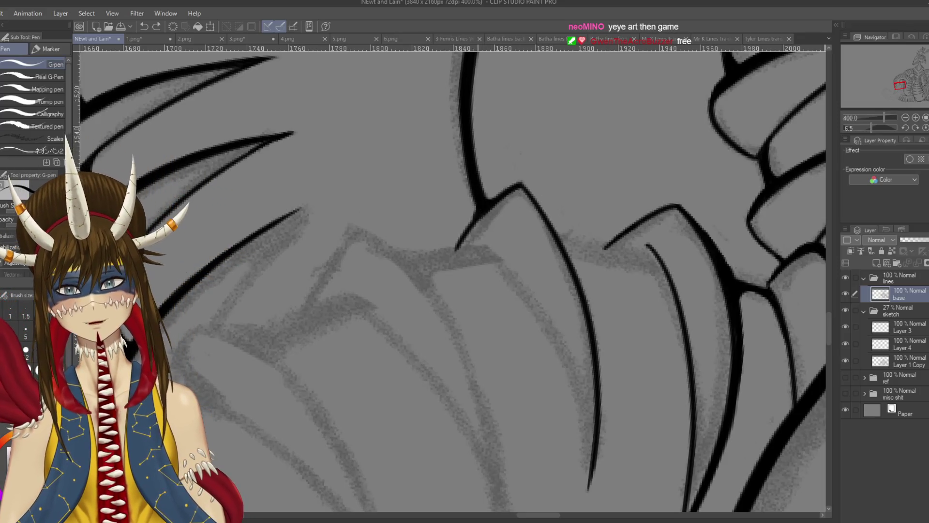
# Ink strokes from the rib spike junction, reinforce the up-right line, and save.
pyautogui.moveTo(479, 198); pyautogui.dragTo(460, 234)
pyautogui.hotkey('ctrl', 'z')
pyautogui.moveTo(484, 196); pyautogui.dragTo(458, 237)
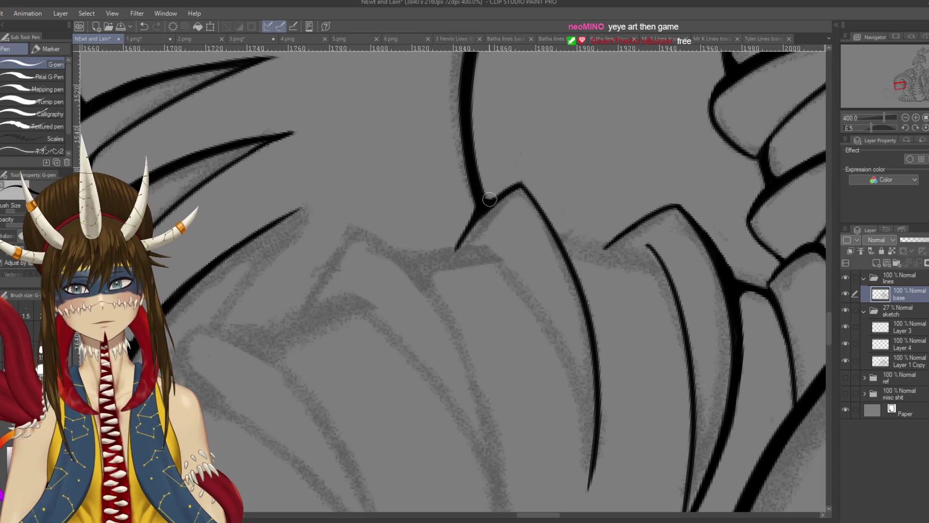
pyautogui.moveTo(512, 186); pyautogui.dragTo(488, 200)
pyautogui.hotkey('ctrl', 's')
# Ink a darker curved spike line and a second curve running beside it.
pyautogui.moveTo(537, 183)
pyautogui.mouseDown()
pyautogui.moveTo(522, 129)
pyautogui.moveTo(561, 212)
pyautogui.mouseUp()
pyautogui.moveTo(513, 138); pyautogui.dragTo(563, 213)
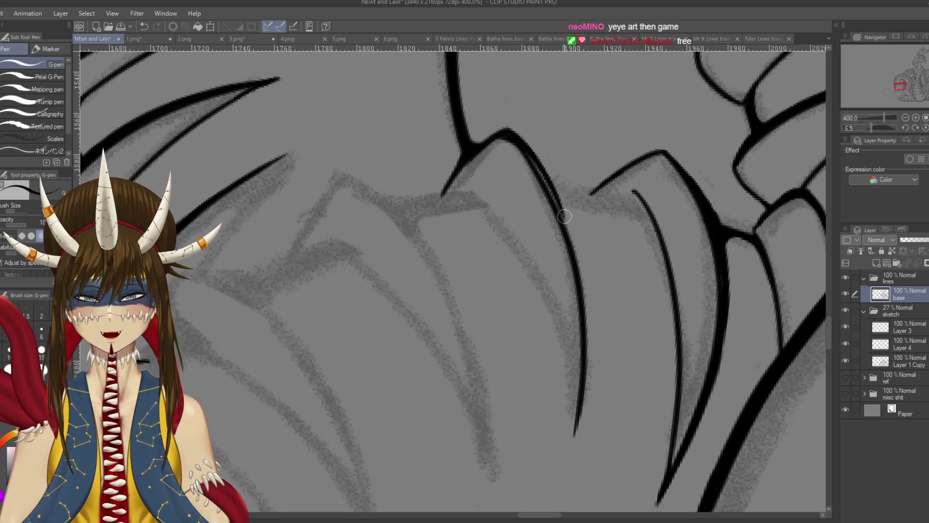
pyautogui.hotkey('ctrl', 's')
pyautogui.moveTo(542, 251)
pyautogui.mouseDown()
pyautogui.moveTo(548, 182)
pyautogui.moveTo(587, 273)
pyautogui.mouseUp()
pyautogui.hotkey('ctrl', 'z')
pyautogui.moveTo(537, 170); pyautogui.dragTo(587, 293)
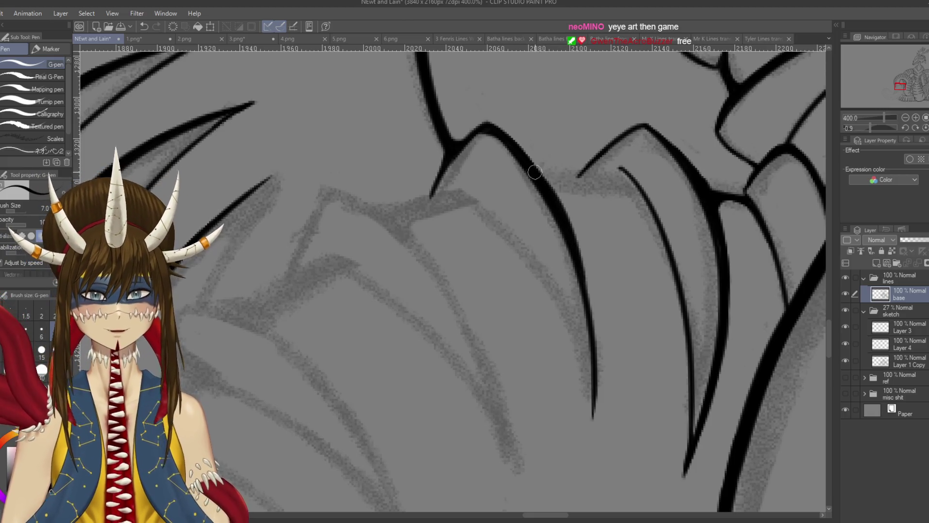
pyautogui.moveTo(570, 240); pyautogui.dragTo(599, 334)
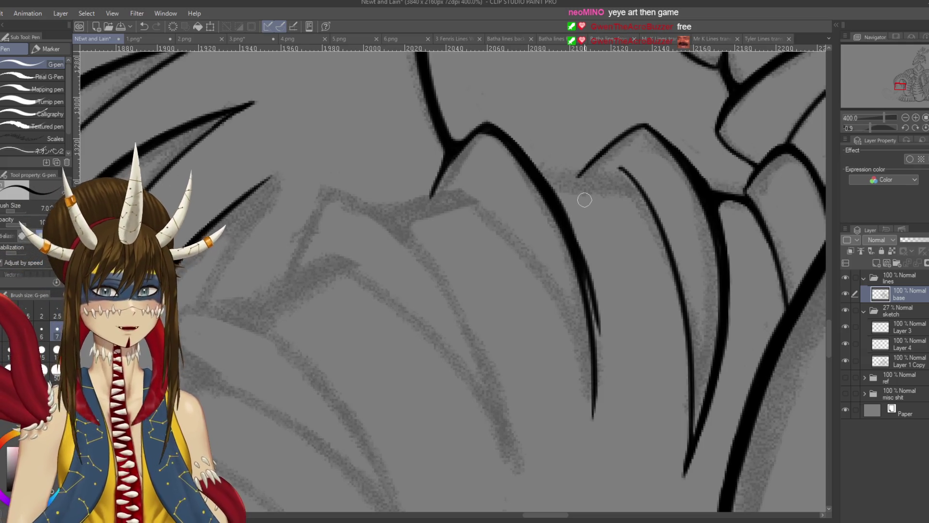
# Extend the spike line downward and trim its edge clean with the eraser.
pyautogui.moveTo(585, 199)
pyautogui.mouseDown()
pyautogui.moveTo(558, 141)
pyautogui.moveTo(574, 270)
pyautogui.mouseUp()
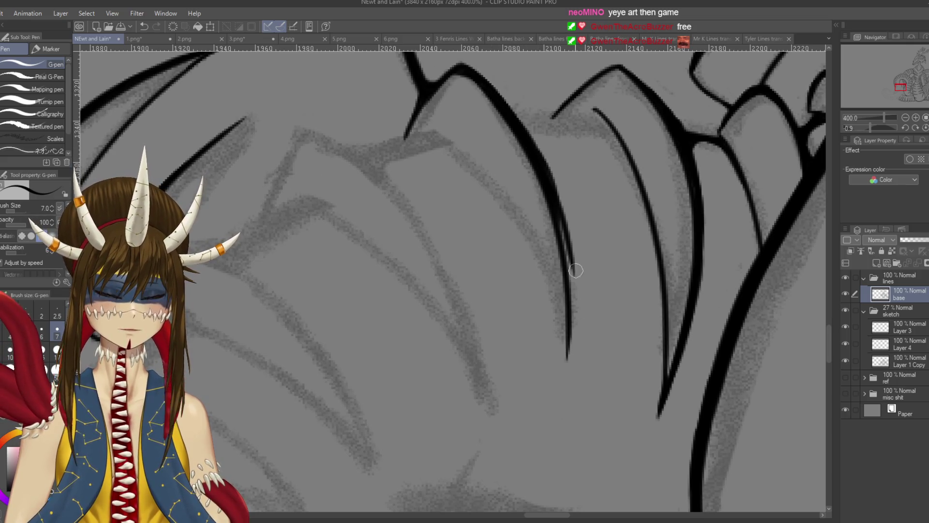
pyautogui.moveTo(557, 213)
pyautogui.mouseDown()
pyautogui.moveTo(574, 279)
pyautogui.moveTo(566, 360)
pyautogui.moveTo(571, 286)
pyautogui.mouseUp()
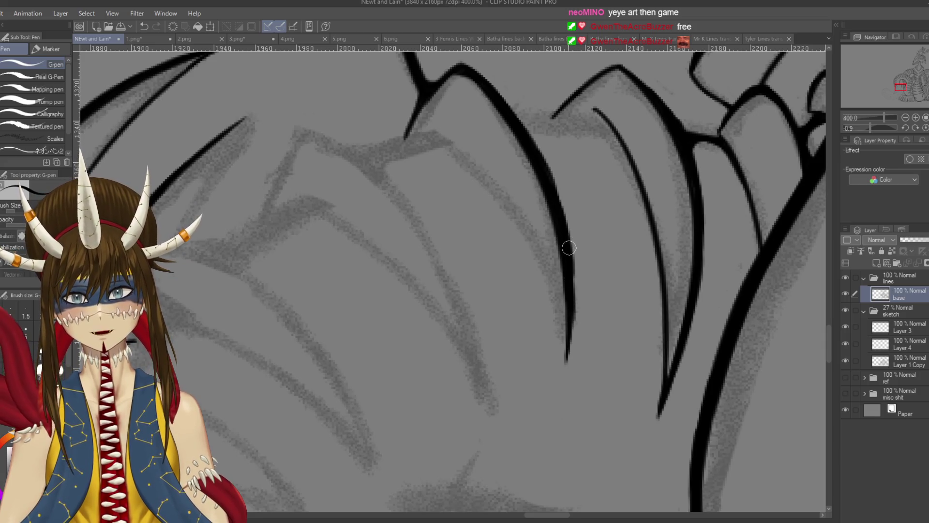
pyautogui.press('e')
pyautogui.moveTo(555, 161); pyautogui.dragTo(575, 213)
pyautogui.moveTo(556, 159); pyautogui.dragTo(585, 284)
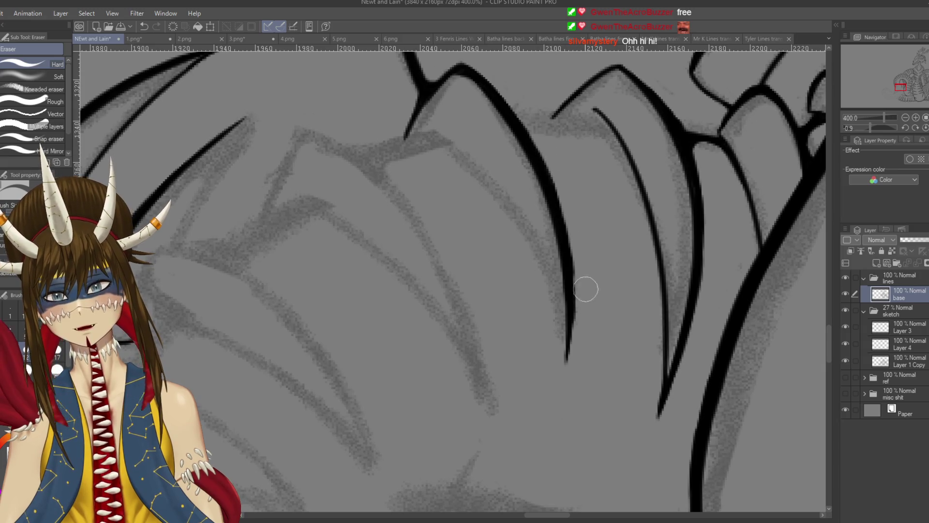
pyautogui.moveTo(559, 191)
pyautogui.mouseDown()
pyautogui.moveTo(580, 275)
pyautogui.moveTo(582, 348)
pyautogui.mouseUp()
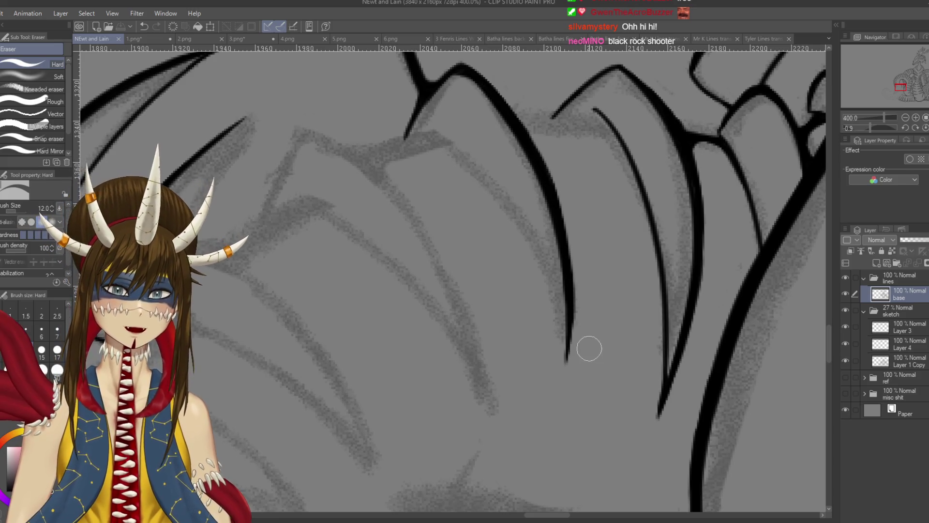
pyautogui.press('p')
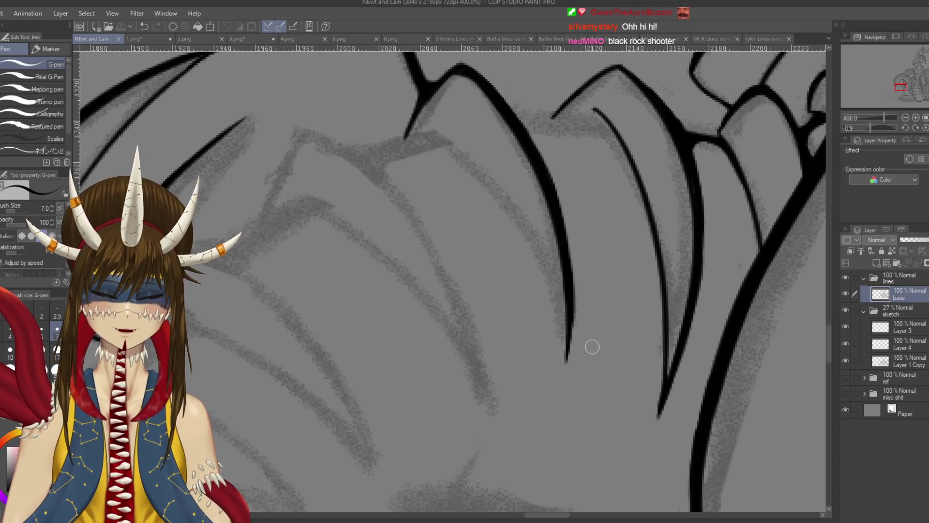
# Taper the upper line's tip and draw a long stroke joining the lower spike line.
pyautogui.moveTo(549, 112); pyautogui.dragTo(552, 118)
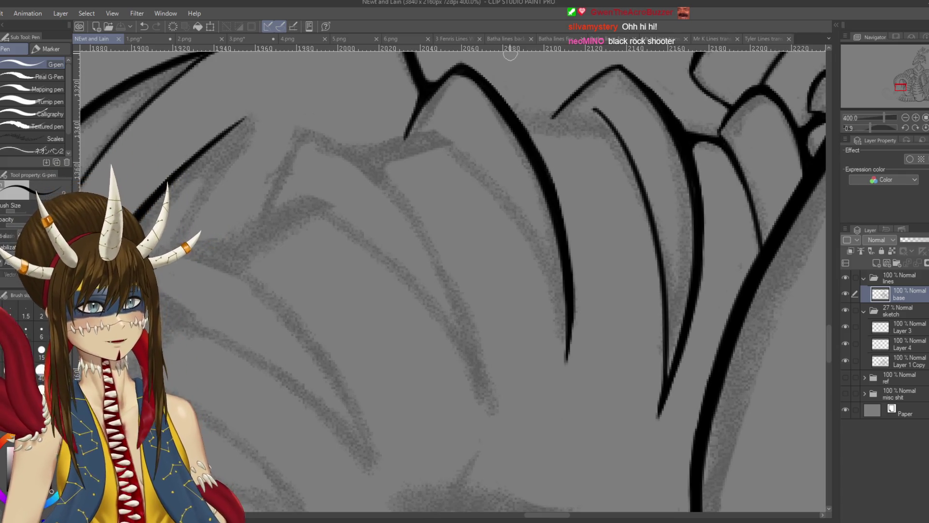
pyautogui.moveTo(474, 185)
pyautogui.mouseDown()
pyautogui.moveTo(486, 148)
pyautogui.moveTo(583, 339)
pyautogui.mouseUp()
pyautogui.hotkey('ctrl', 'z')
pyautogui.moveTo(450, 125)
pyautogui.mouseDown()
pyautogui.moveTo(526, 199)
pyautogui.moveTo(584, 358)
pyautogui.mouseUp()
pyautogui.hotkey('ctrl', 'z')
pyautogui.moveTo(452, 129); pyautogui.dragTo(585, 329)
pyautogui.hotkey('ctrl', 'z')
pyautogui.moveTo(452, 125)
pyautogui.mouseDown()
pyautogui.moveTo(585, 341)
pyautogui.moveTo(587, 370)
pyautogui.mouseUp()
pyautogui.moveTo(581, 333)
pyautogui.mouseDown()
pyautogui.moveTo(600, 377)
pyautogui.moveTo(556, 396)
pyautogui.moveTo(508, 387)
pyautogui.moveTo(556, 464)
pyautogui.mouseUp()
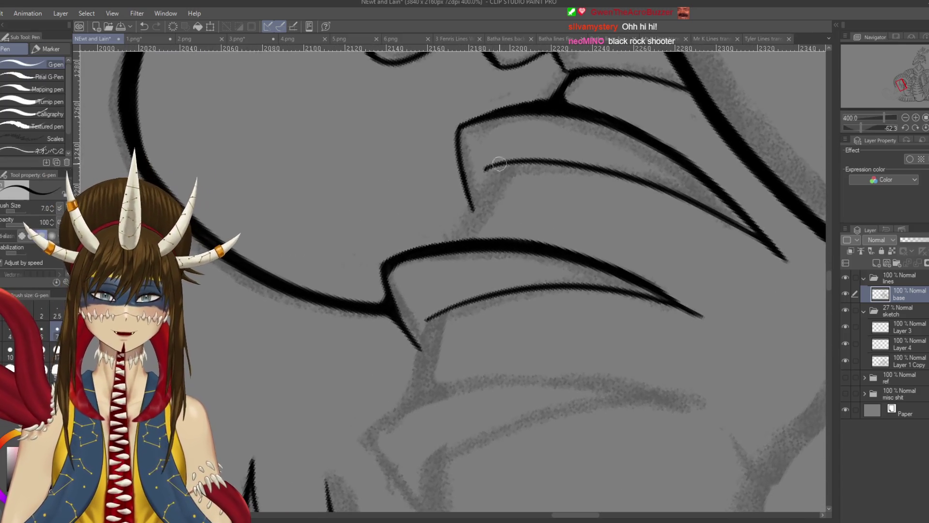
# Ink the hooked rib spike's lower edge down to the junction and its upper edge across.
pyautogui.moveTo(495, 168); pyautogui.dragTo(450, 247)
pyautogui.hotkey('ctrl', 'z')
pyautogui.moveTo(496, 165); pyautogui.dragTo(450, 242)
pyautogui.hotkey('ctrl', 'z')
pyautogui.moveTo(487, 172); pyautogui.dragTo(454, 242)
pyautogui.moveTo(471, 206)
pyautogui.mouseDown()
pyautogui.moveTo(522, 162)
pyautogui.moveTo(473, 207)
pyautogui.moveTo(472, 237)
pyautogui.moveTo(466, 218)
pyautogui.moveTo(504, 165)
pyautogui.moveTo(468, 220)
pyautogui.moveTo(493, 167)
pyautogui.moveTo(460, 233)
pyautogui.moveTo(487, 179)
pyautogui.mouseUp()
# Thicken the spike line near the lower junction, save, and rotate the zoomed-out view.
pyautogui.moveTo(474, 214)
pyautogui.mouseDown()
pyautogui.moveTo(445, 249)
pyautogui.moveTo(457, 234)
pyautogui.moveTo(444, 247)
pyautogui.moveTo(672, 220)
pyautogui.moveTo(680, 206)
pyautogui.mouseUp()
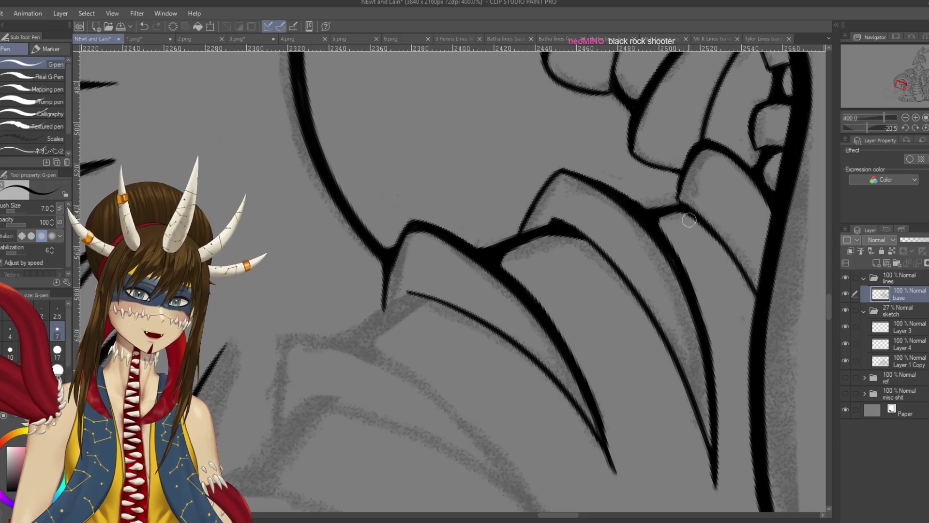
pyautogui.hotkey('ctrl', 's')
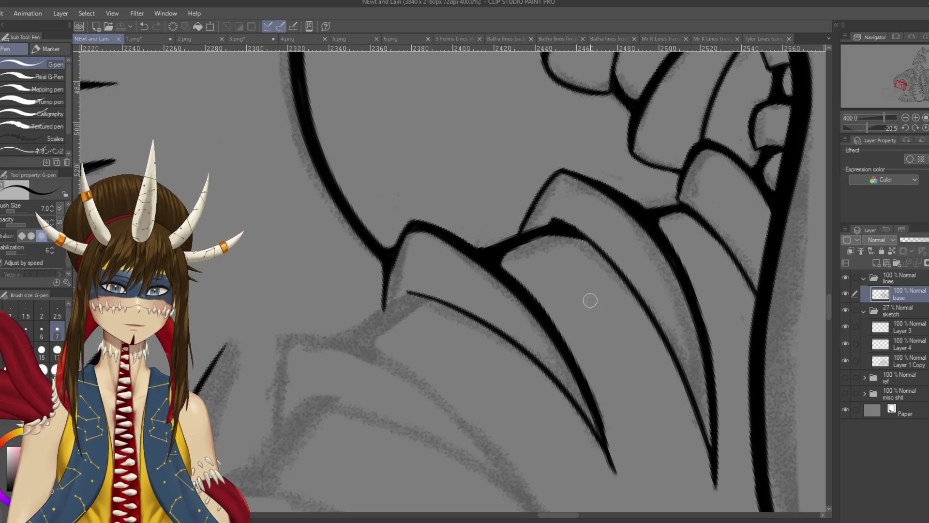
pyautogui.moveTo(522, 224); pyautogui.dragTo(523, 225)
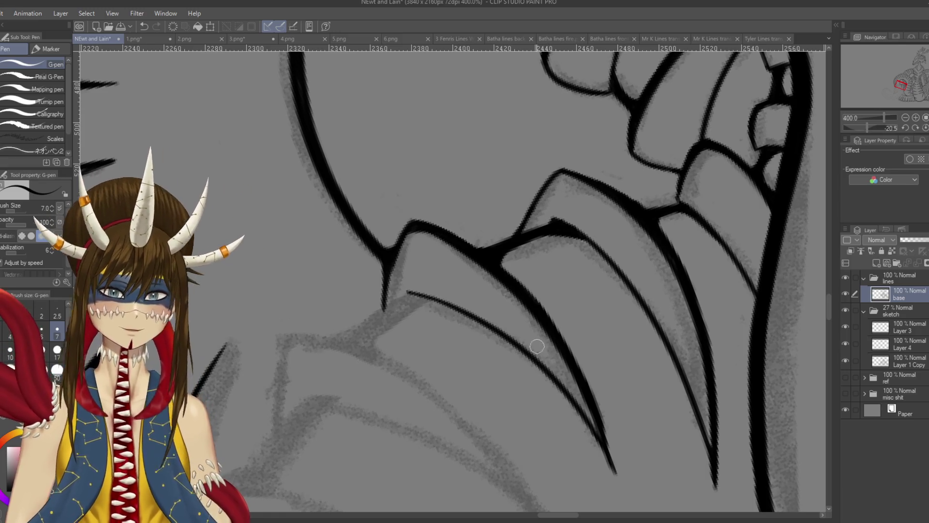
pyautogui.moveTo(451, 193)
pyautogui.mouseDown()
pyautogui.moveTo(503, 223)
pyautogui.moveTo(536, 258)
pyautogui.mouseUp()
pyautogui.scroll(-2, 450, 281)
pyautogui.moveTo(450, 281); pyautogui.dragTo(483, 268)
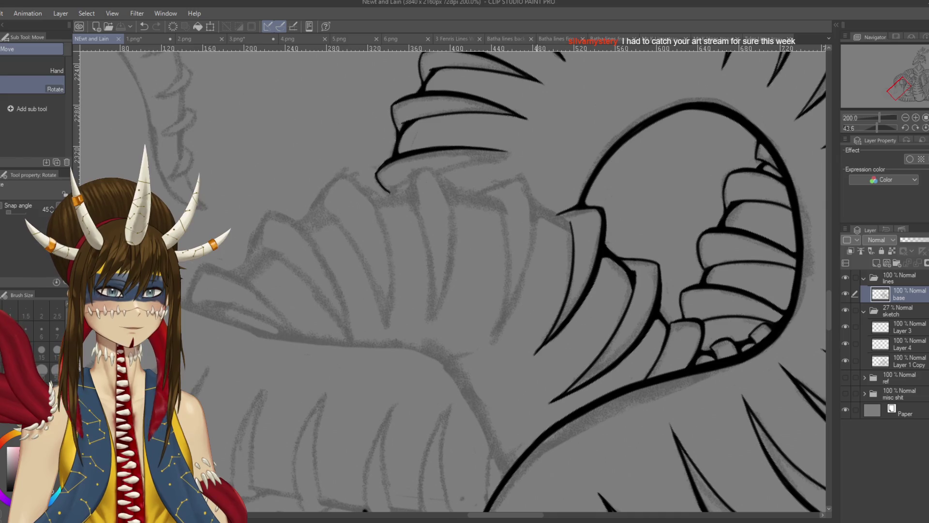
# Ink the first edge stroke of the next hooked rib spike.
pyautogui.moveTo(523, 178); pyautogui.dragTo(504, 356)
pyautogui.hotkey('ctrl', 'z')
pyautogui.moveTo(524, 177); pyautogui.dragTo(503, 348)
pyautogui.hotkey('ctrl', 'z')
pyautogui.moveTo(524, 177)
pyautogui.mouseDown()
pyautogui.moveTo(503, 348)
pyautogui.moveTo(467, 282)
pyautogui.mouseUp()
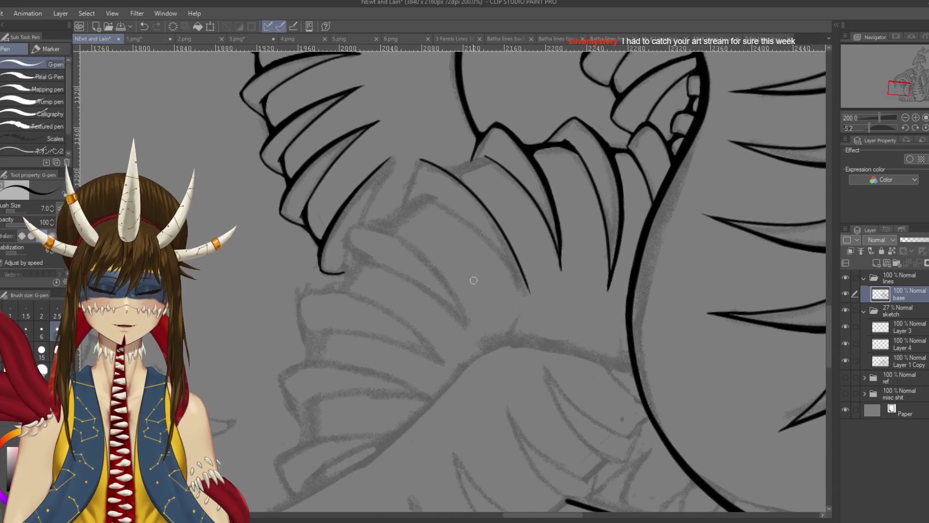
pyautogui.scroll(3, 488, 167)
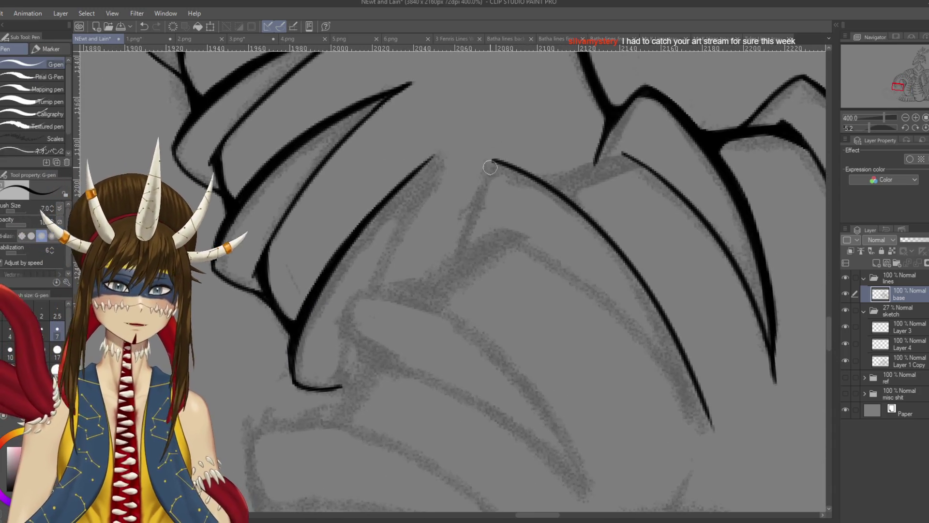
# Ink the stroke running down-left from the spike corner.
pyautogui.moveTo(498, 161)
pyautogui.mouseDown()
pyautogui.moveTo(473, 190)
pyautogui.moveTo(453, 256)
pyautogui.mouseUp()
pyautogui.hotkey('ctrl', 'z')
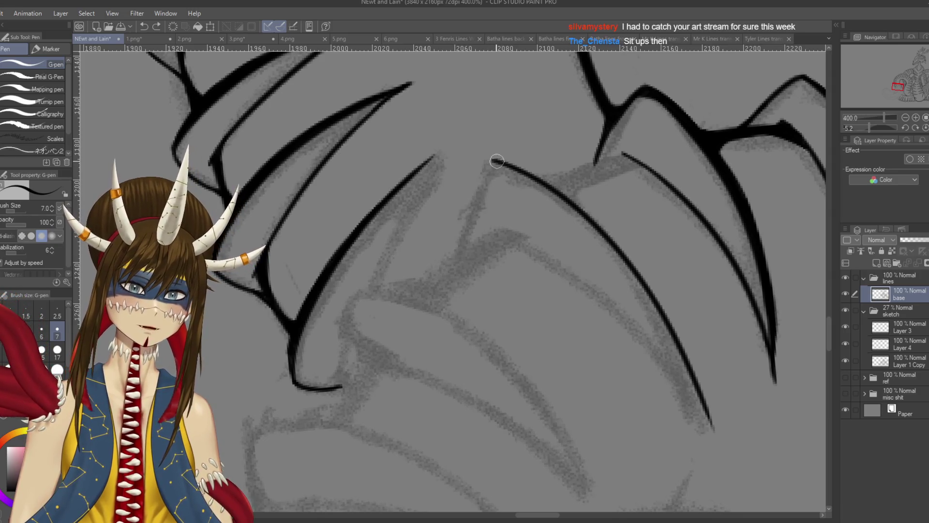
pyautogui.moveTo(492, 161); pyautogui.dragTo(451, 259)
pyautogui.hotkey('ctrl', 'z')
pyautogui.moveTo(494, 161); pyautogui.dragTo(450, 271)
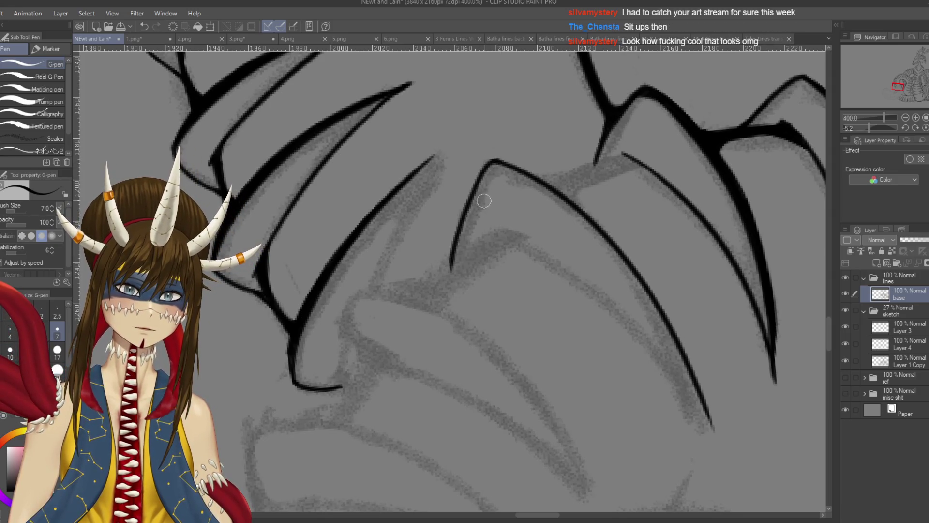
# Move to the next section of spikes, remove stray strokes, and zoom out to 50%.
pyautogui.moveTo(774, 387)
pyautogui.mouseDown()
pyautogui.moveTo(624, 334)
pyautogui.moveTo(601, 203)
pyautogui.moveTo(565, 187)
pyautogui.moveTo(500, 234)
pyautogui.mouseUp()
pyautogui.hotkey('ctrl', 'z')
pyautogui.moveTo(561, 174)
pyautogui.mouseDown()
pyautogui.moveTo(505, 229)
pyautogui.moveTo(564, 183)
pyautogui.moveTo(599, 186)
pyautogui.mouseUp()
pyautogui.hotkey('ctrl', 'z')
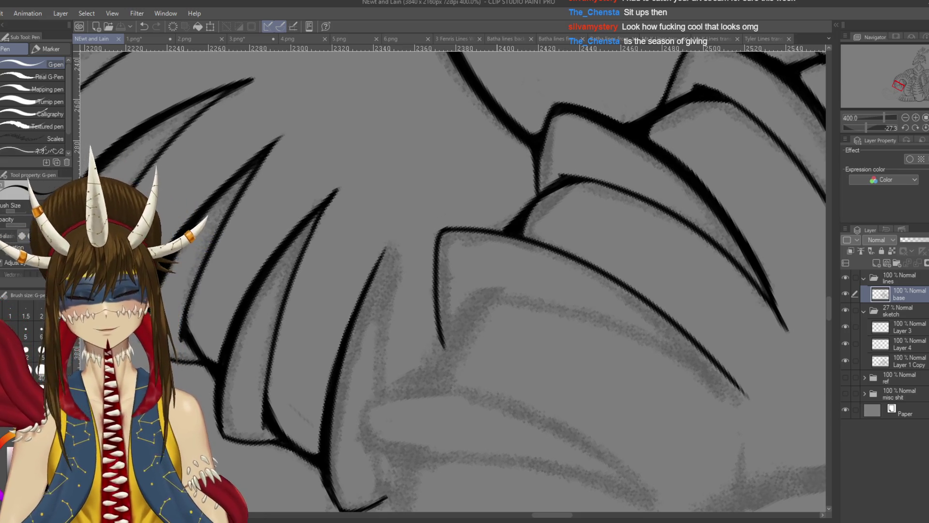
pyautogui.scroll(-6, 497, 292)
# Rotate the canvas back to 0° so the dragon stands upright, and zoom out to 33.3%.
pyautogui.press('r')
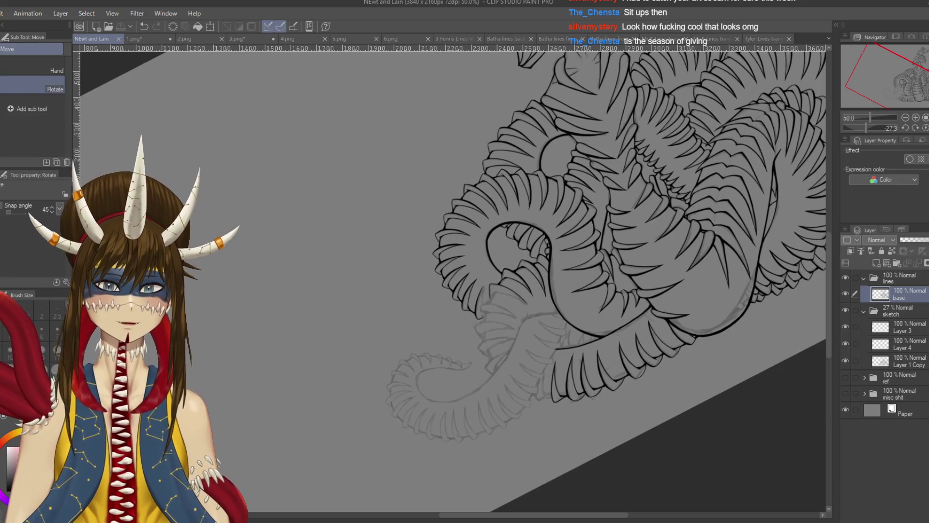
pyautogui.press('p')
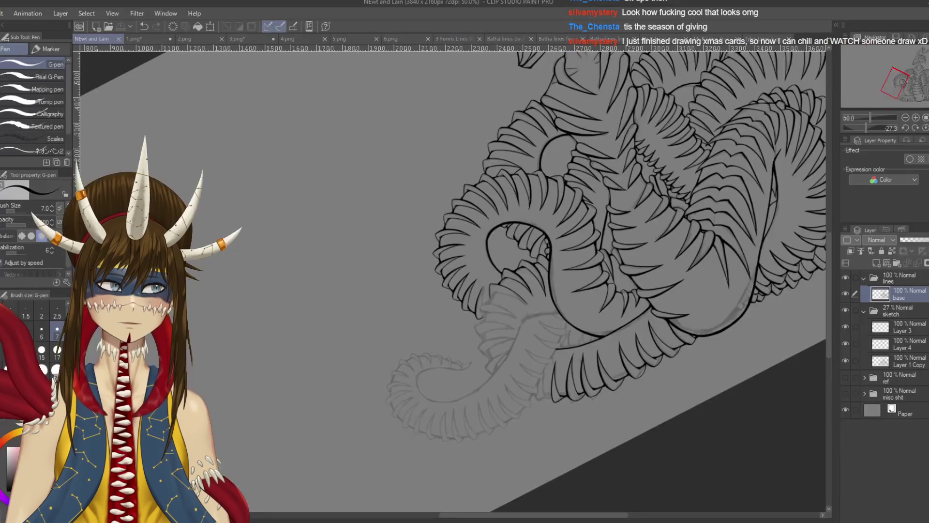
pyautogui.moveTo(474, 169); pyautogui.dragTo(523, 192)
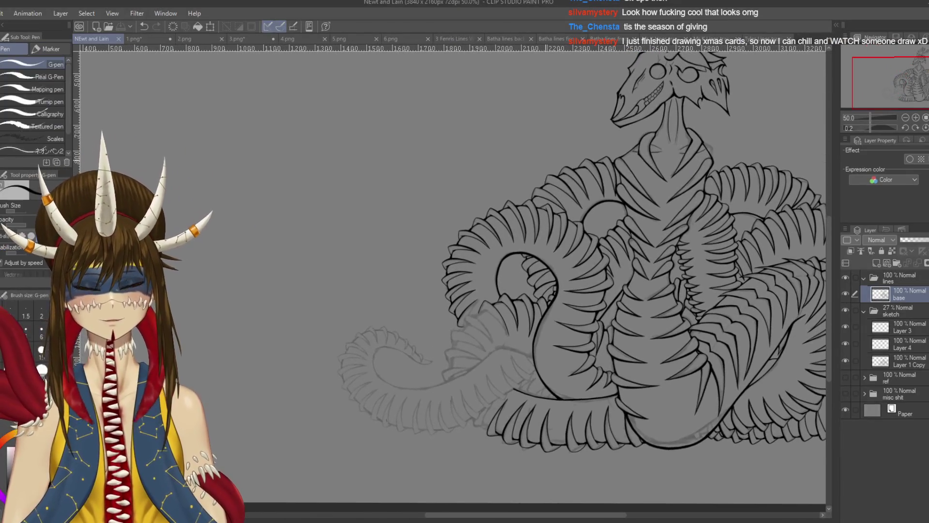
pyautogui.hotkey('ctrl', '-')
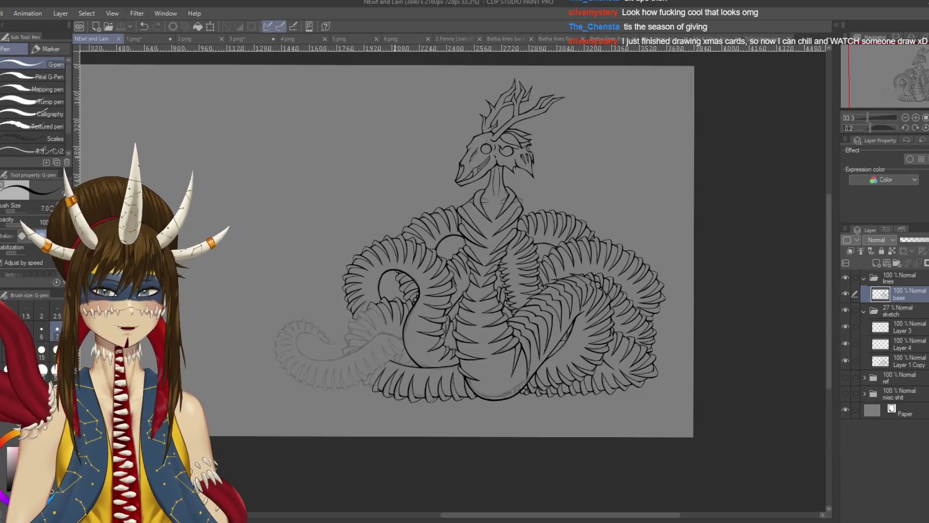
# Centre the dragon and make the ref folder's deer and red creature images visible.
pyautogui.moveTo(249, 193)
pyautogui.mouseDown()
pyautogui.moveTo(333, 206)
pyautogui.moveTo(327, 220)
pyautogui.mouseUp()
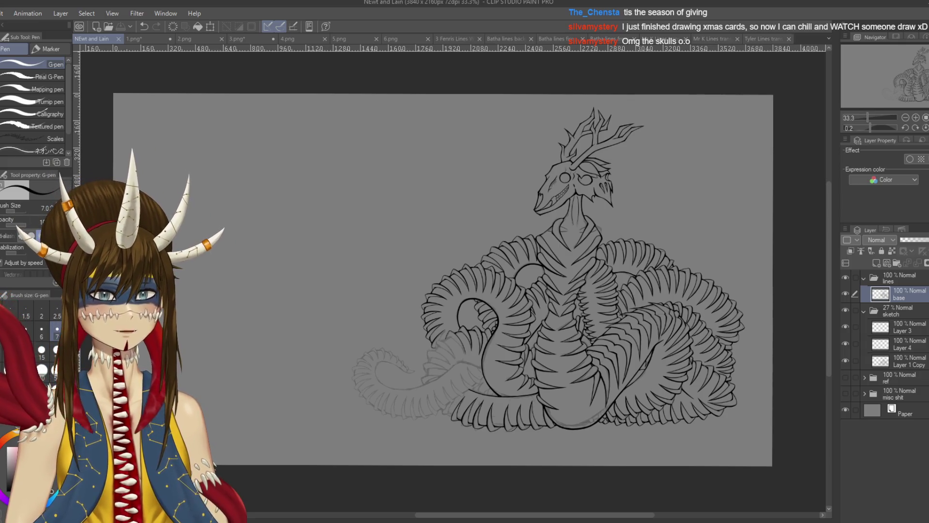
pyautogui.click(845, 377)
pyautogui.moveTo(484, 242); pyautogui.dragTo(645, 245)
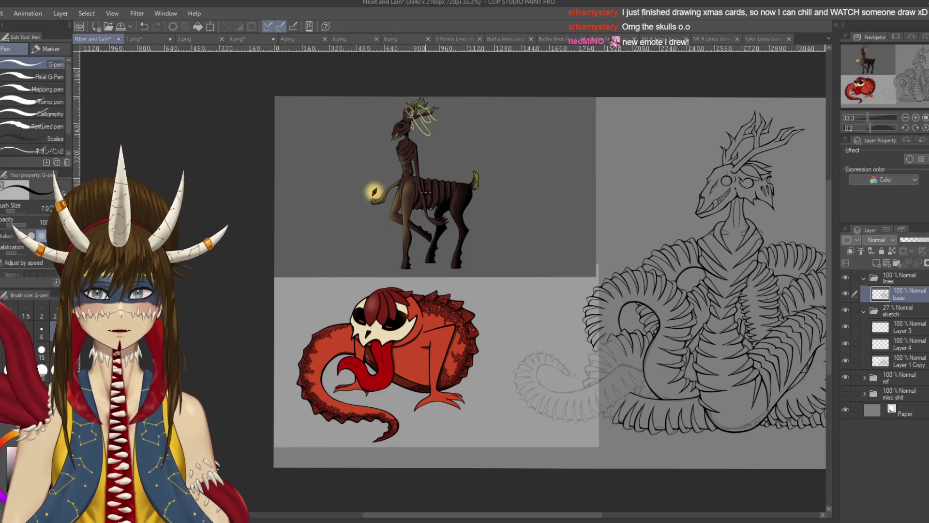
# Pan the canvas, then hide the ref folder with the deer and red creature images.
pyautogui.moveTo(453, 280); pyautogui.dragTo(316, 286)
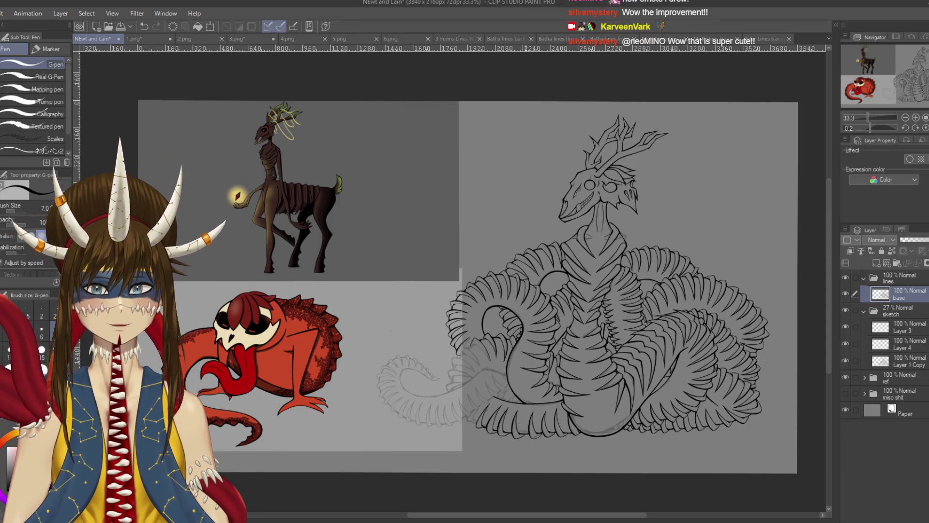
pyautogui.moveTo(464, 261); pyautogui.dragTo(516, 254)
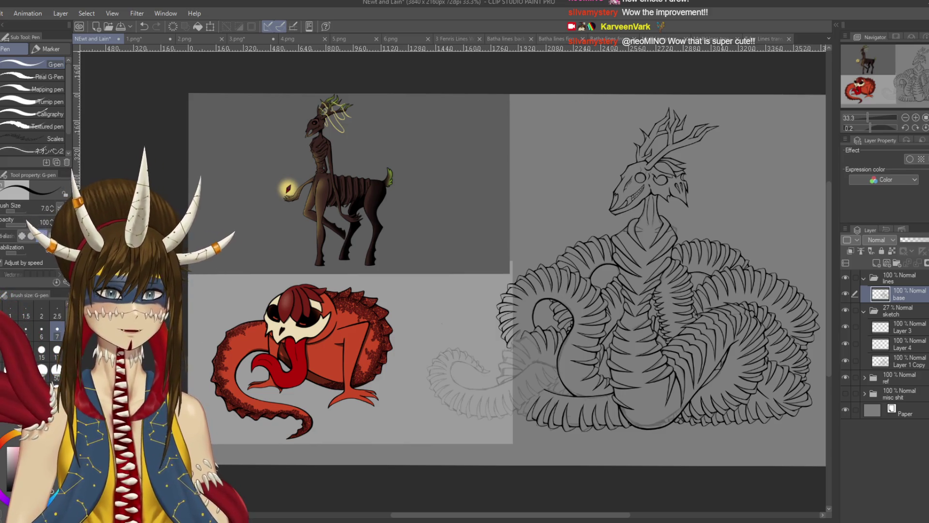
pyautogui.click(846, 377)
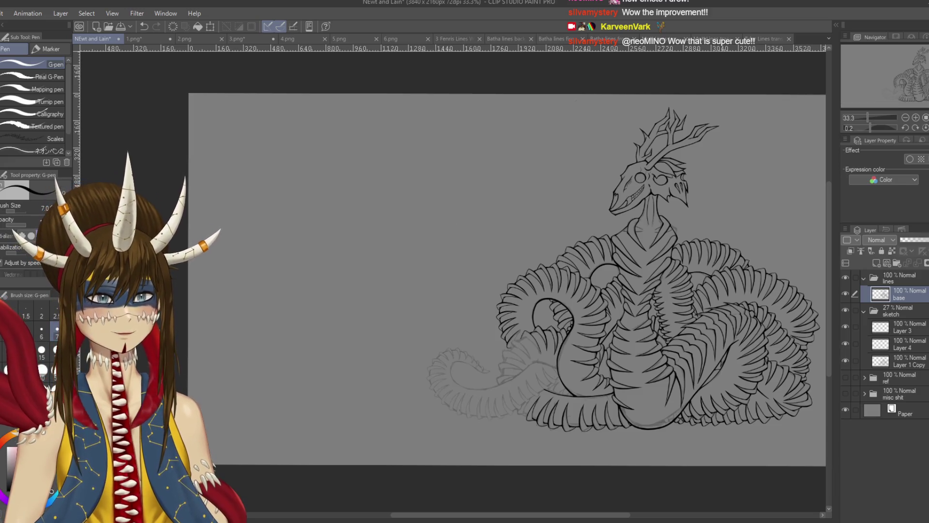
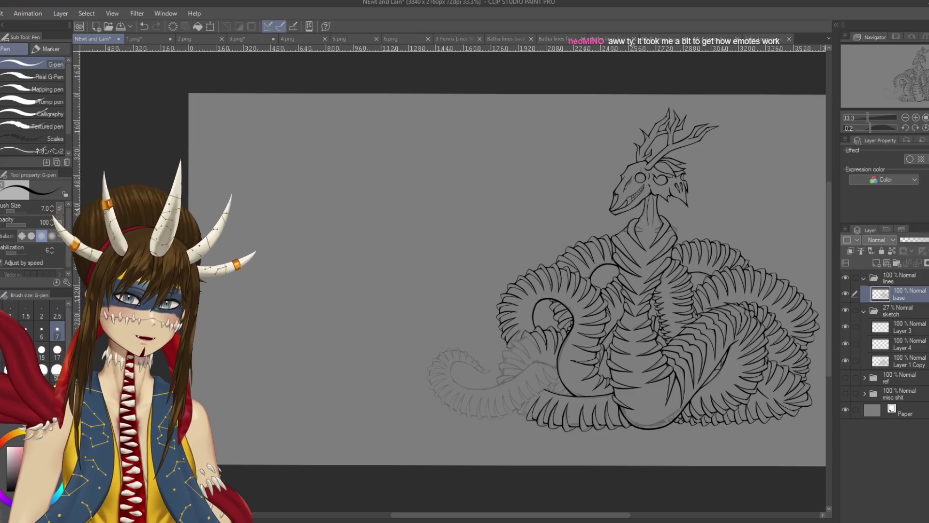
# Zoom in and tilt the canvas, then redraw the first plate edge as one clean stroke and save.
pyautogui.scroll(4, 533, 291)
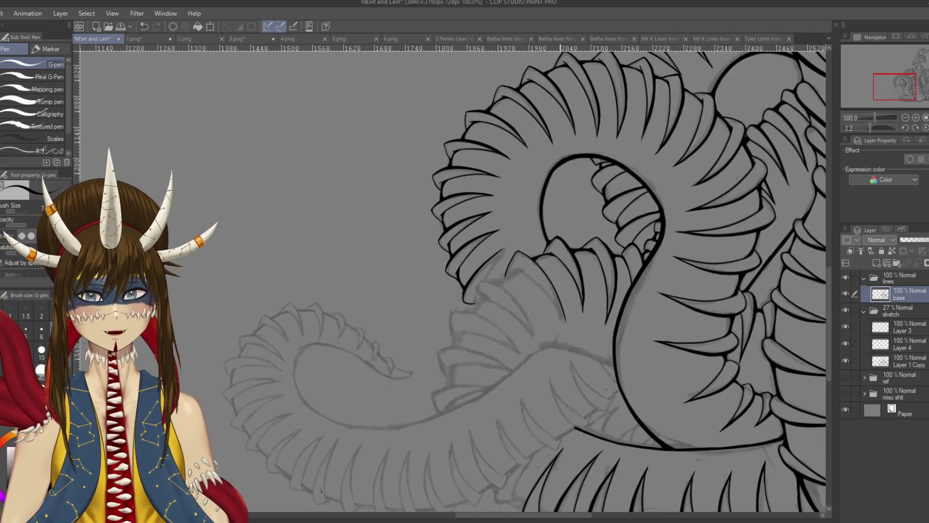
pyautogui.scroll(3, 612, 318)
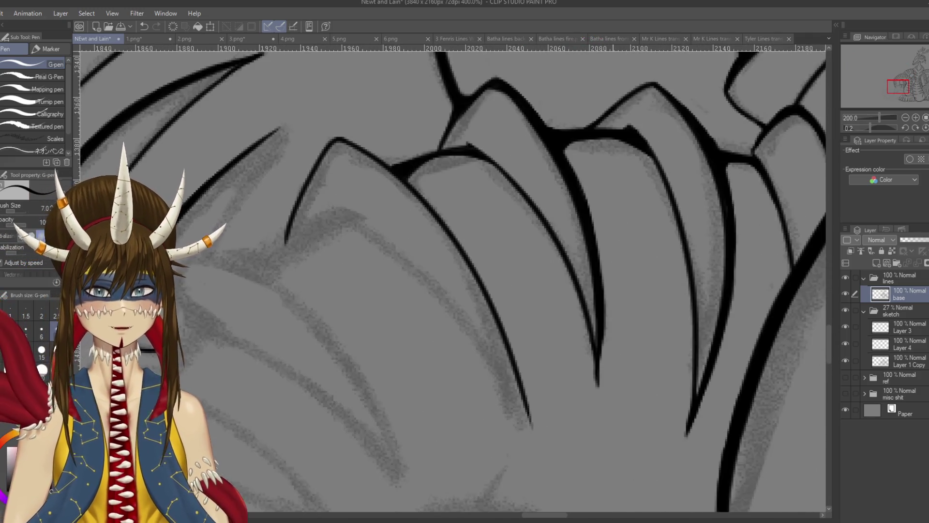
pyautogui.scroll(3, 612, 318)
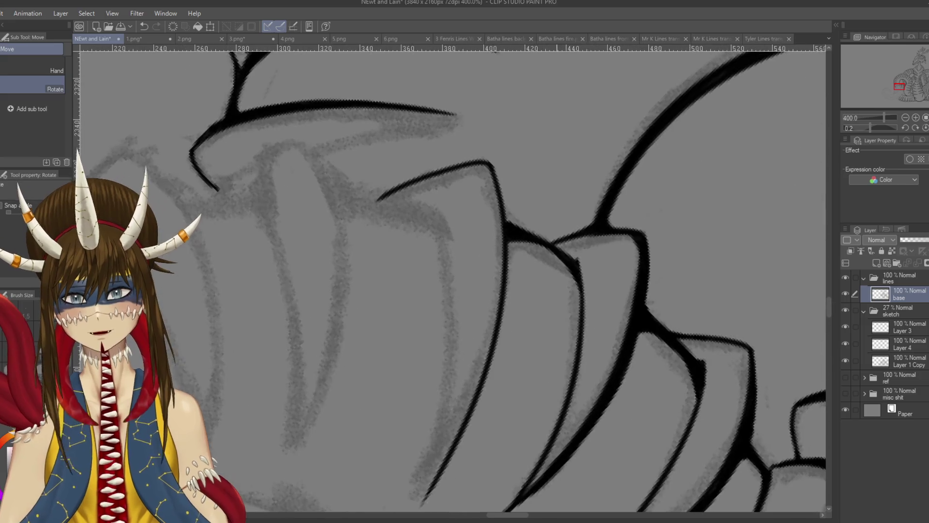
pyautogui.moveTo(513, 232); pyautogui.dragTo(529, 212)
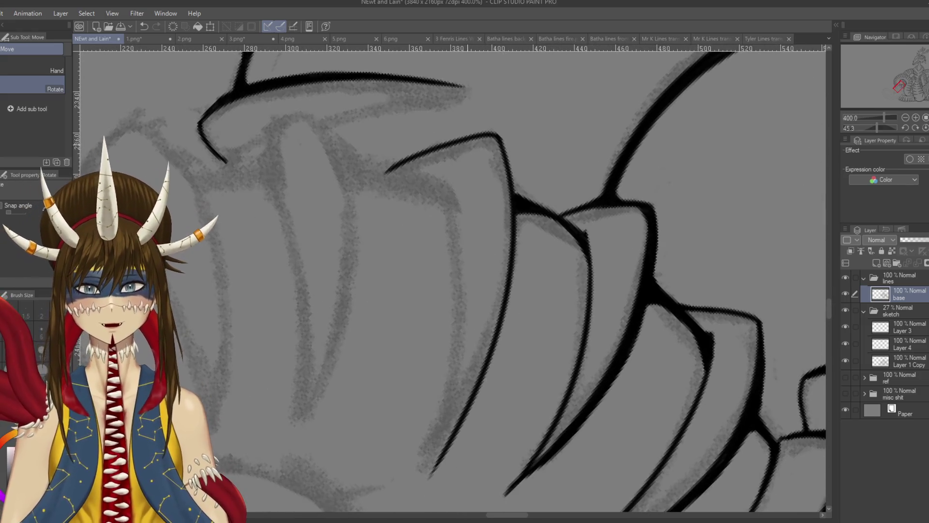
pyautogui.press('p')
pyautogui.hotkey('ctrl', 'z')
pyautogui.moveTo(501, 138); pyautogui.dragTo(521, 232)
pyautogui.hotkey('ctrl', 's')
pyautogui.moveTo(502, 143); pyautogui.dragTo(517, 262)
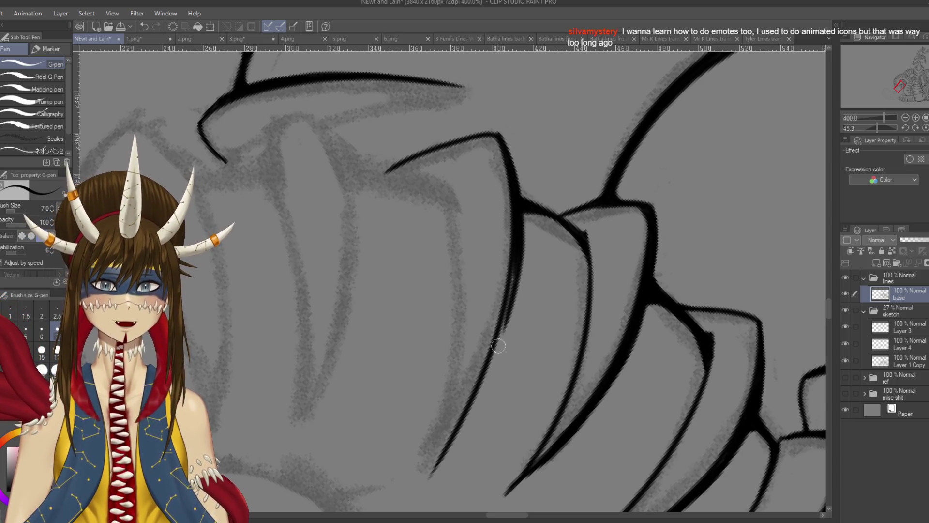
# Turn the canvas to another plate and ink its line along the sketch, closing the gap, then save.
pyautogui.moveTo(516, 282)
pyautogui.mouseDown()
pyautogui.moveTo(556, 273)
pyautogui.moveTo(499, 125)
pyautogui.moveTo(540, 242)
pyautogui.mouseUp()
pyautogui.moveTo(512, 152); pyautogui.dragTo(542, 261)
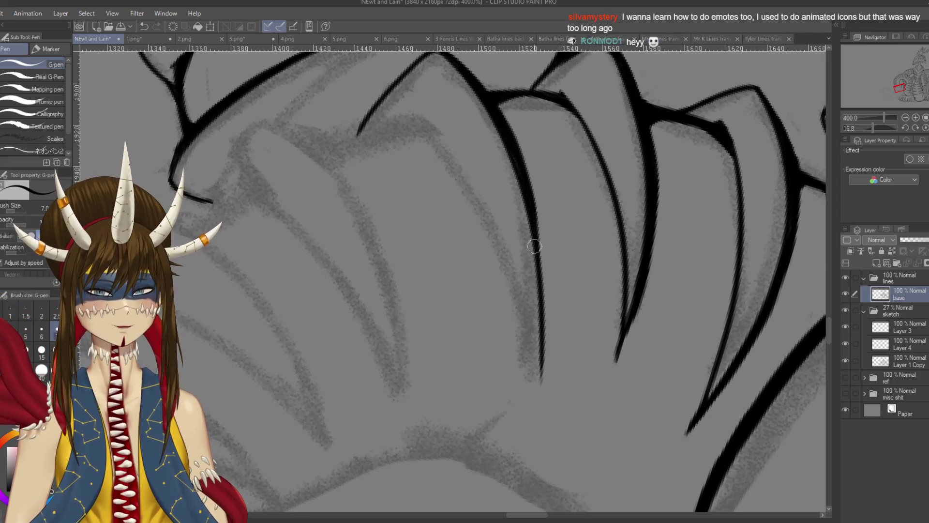
pyautogui.moveTo(537, 224); pyautogui.dragTo(545, 322)
pyautogui.hotkey('ctrl', 'z')
pyautogui.moveTo(526, 199); pyautogui.dragTo(547, 261)
pyautogui.hotkey('ctrl', 'z')
pyautogui.moveTo(546, 223); pyautogui.dragTo(539, 349)
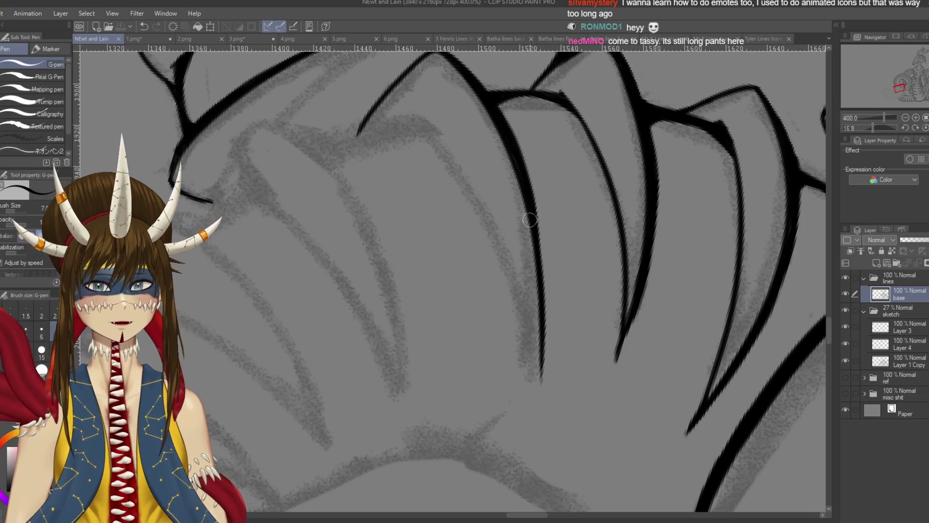
pyautogui.hotkey('ctrl', 'z')
pyautogui.moveTo(524, 179); pyautogui.dragTo(537, 290)
pyautogui.hotkey('ctrl', 'z')
pyautogui.moveTo(528, 186); pyautogui.dragTo(535, 275)
pyautogui.hotkey('ctrl', 's')
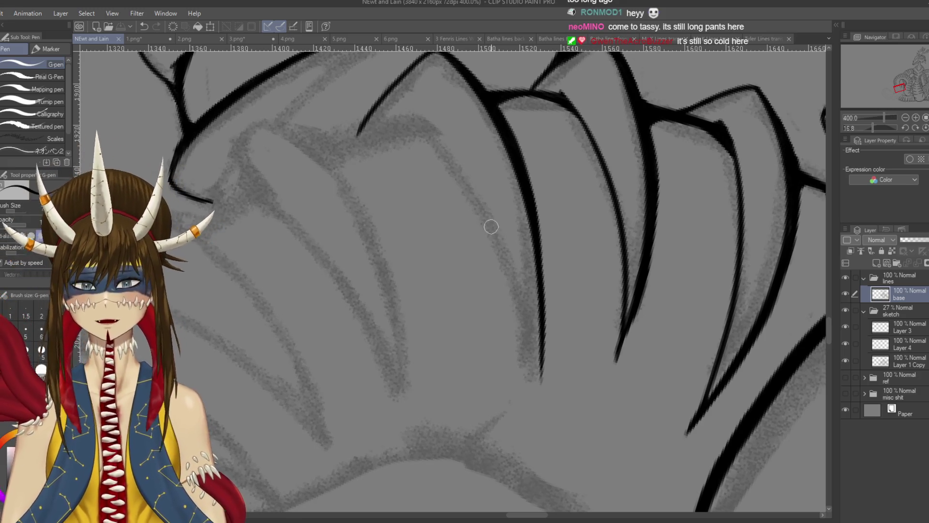
# Try a long thin line down the plate edge several times, undoing each attempt, then save.
pyautogui.scroll(1, 491, 227)
pyautogui.moveTo(420, 158); pyautogui.dragTo(519, 334)
pyautogui.hotkey('ctrl', 'z')
pyautogui.moveTo(416, 140)
pyautogui.mouseDown()
pyautogui.moveTo(503, 311)
pyautogui.moveTo(528, 404)
pyautogui.mouseUp()
pyautogui.hotkey('ctrl', 'z')
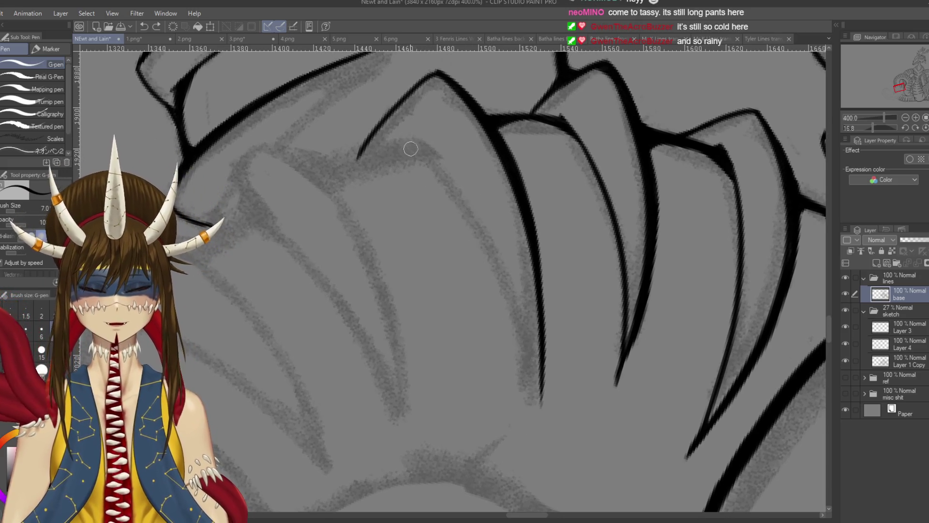
pyautogui.moveTo(408, 129); pyautogui.dragTo(547, 421)
pyautogui.hotkey('ctrl', 'z')
pyautogui.moveTo(407, 128); pyautogui.dragTo(541, 391)
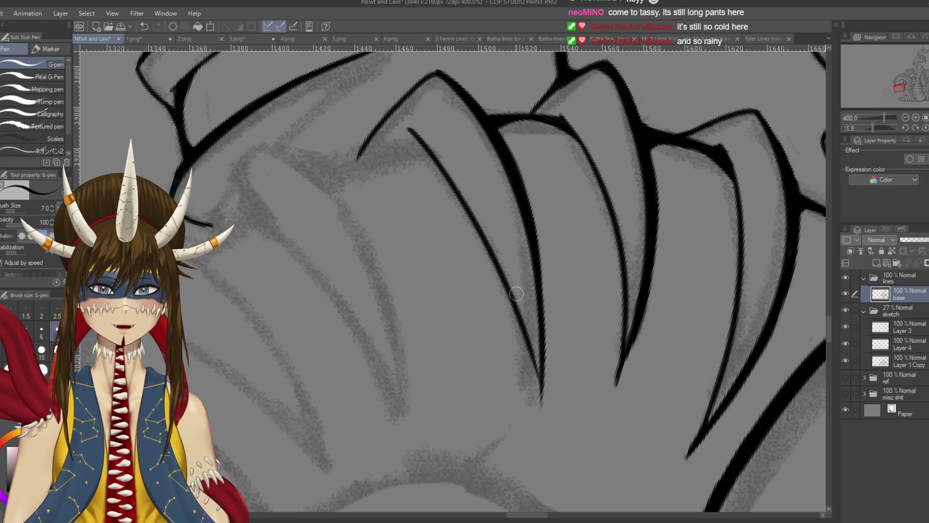
pyautogui.hotkey('ctrl', 'z')
pyautogui.moveTo(408, 129)
pyautogui.mouseDown()
pyautogui.moveTo(438, 162)
pyautogui.moveTo(538, 409)
pyautogui.moveTo(432, 149)
pyautogui.moveTo(540, 402)
pyautogui.mouseUp()
pyautogui.hotkey('ctrl', 'z')
pyautogui.hotkey('ctrl', 's')
# Extend the plate line down to a tapered tip, undoing overlong attempts, and save.
pyautogui.moveTo(548, 297); pyautogui.dragTo(552, 287)
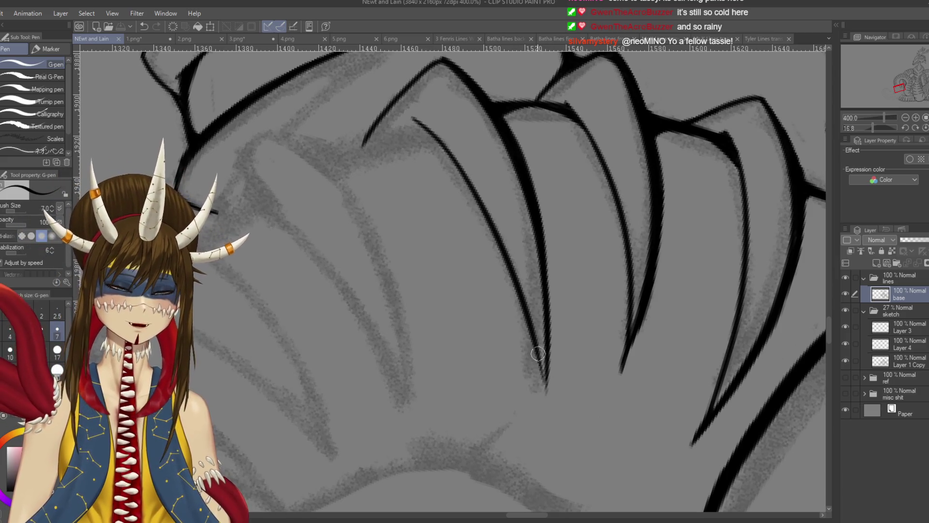
pyautogui.moveTo(537, 362); pyautogui.dragTo(549, 398)
pyautogui.hotkey('ctrl', 'z')
pyautogui.moveTo(532, 345); pyautogui.dragTo(549, 411)
pyautogui.hotkey('ctrl', 'z')
# Rotate to the next plate, try short strokes and a long curved outline, then turn back toward upright.
pyautogui.hotkey('ctrl', 'z')
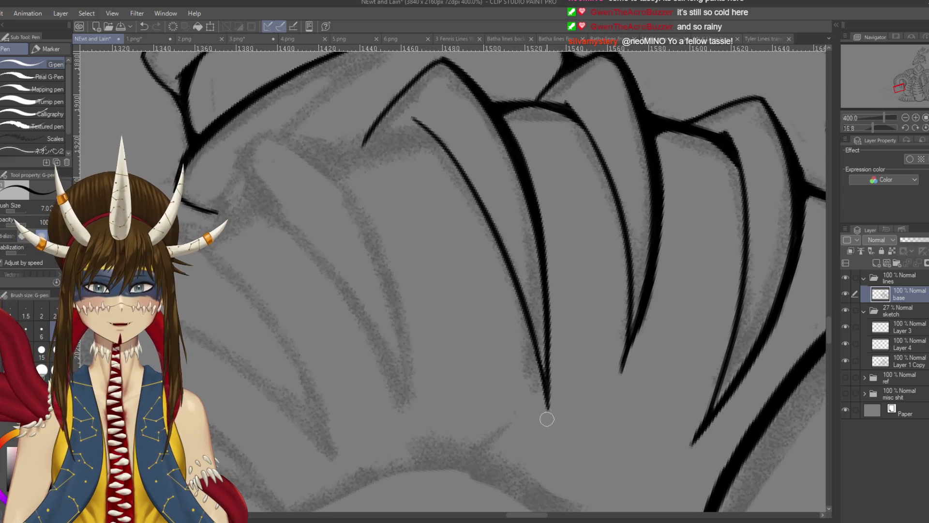
pyautogui.hotkey('ctrl', 's')
pyautogui.moveTo(553, 400); pyautogui.dragTo(557, 447)
pyautogui.moveTo(629, 193)
pyautogui.mouseDown()
pyautogui.moveTo(653, 266)
pyautogui.moveTo(629, 339)
pyautogui.moveTo(581, 387)
pyautogui.moveTo(532, 412)
pyautogui.mouseUp()
pyautogui.moveTo(394, 176); pyautogui.dragTo(465, 156)
pyautogui.hotkey('ctrl', 'z')
pyautogui.moveTo(382, 167); pyautogui.dragTo(448, 153)
pyautogui.hotkey('ctrl', 'z')
pyautogui.moveTo(381, 167)
pyautogui.mouseDown()
pyautogui.moveTo(465, 167)
pyautogui.moveTo(372, 455)
pyautogui.mouseUp()
pyautogui.hotkey('ctrl', 'z')
pyautogui.moveTo(344, 303); pyautogui.dragTo(407, 368)
# Ink a curved line down the next plate, retrying the stroke several times.
pyautogui.scroll(-2, 435, 291)
pyautogui.hotkey('ctrl', 's')
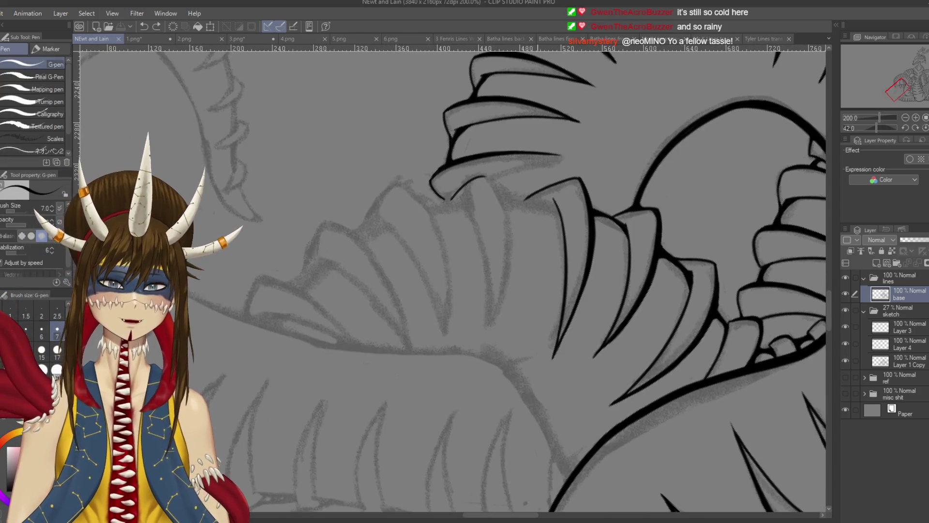
pyautogui.scroll(1, 486, 199)
pyautogui.hotkey('ctrl', 'z')
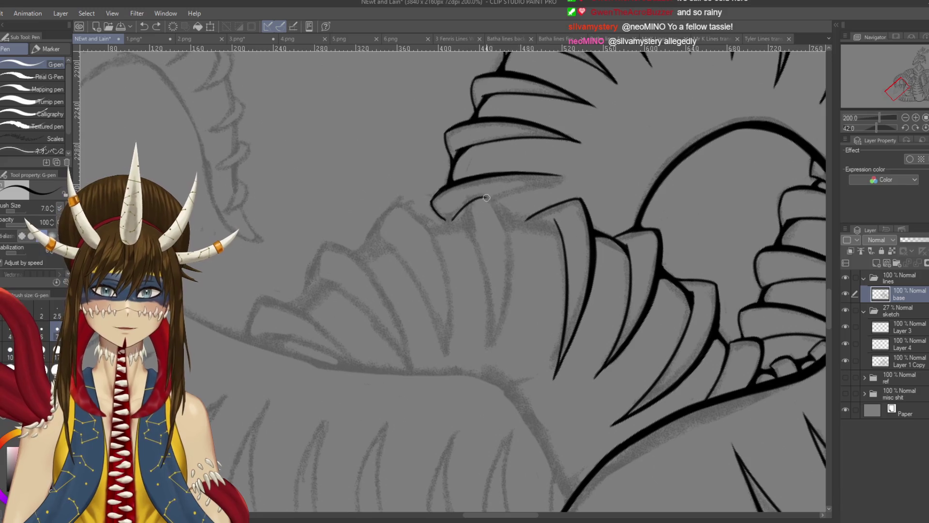
pyautogui.moveTo(487, 198); pyautogui.dragTo(494, 339)
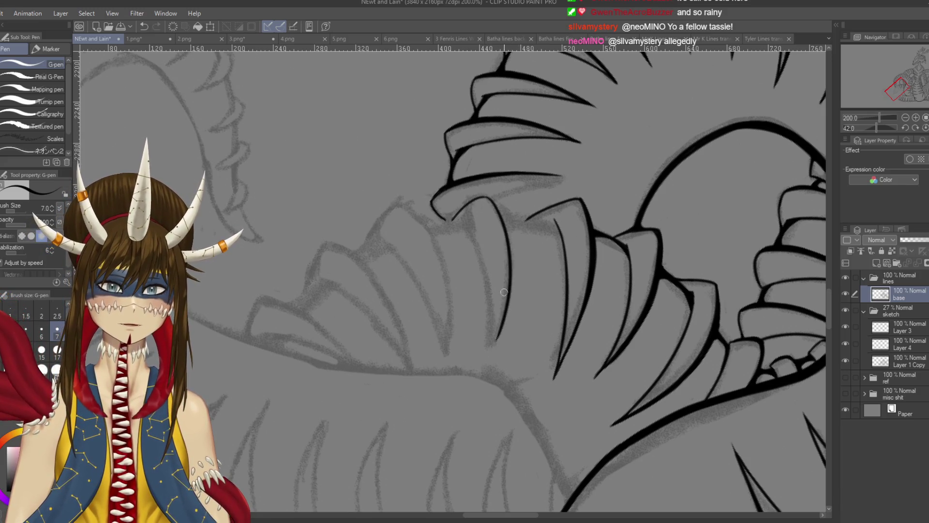
pyautogui.moveTo(467, 218); pyautogui.dragTo(497, 353)
pyautogui.hotkey('ctrl', 'z')
pyautogui.moveTo(465, 217); pyautogui.dragTo(497, 353)
pyautogui.hotkey('ctrl', 'z')
pyautogui.moveTo(475, 241); pyautogui.dragTo(494, 348)
pyautogui.hotkey('ctrl', 'z')
pyautogui.moveTo(465, 218)
pyautogui.mouseDown()
pyautogui.moveTo(489, 289)
pyautogui.moveTo(492, 346)
pyautogui.mouseUp()
pyautogui.hotkey('ctrl', 'z')
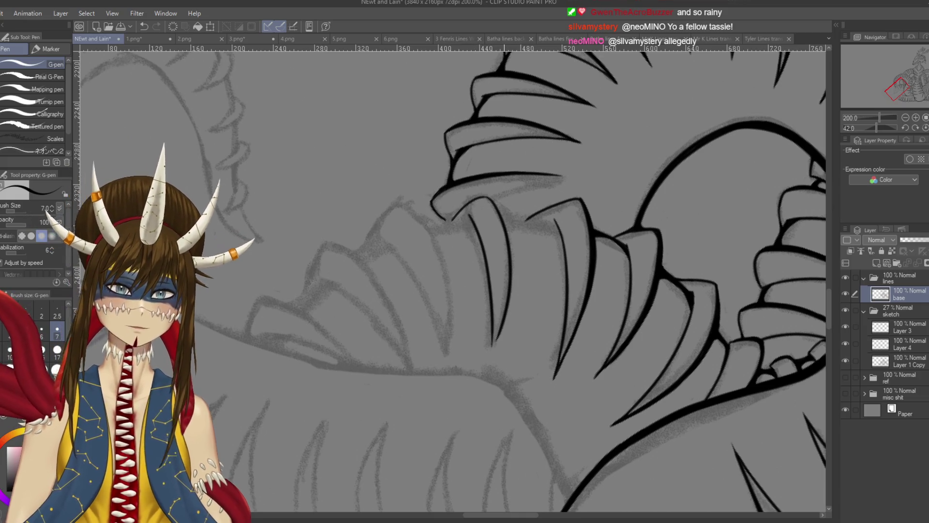
# Rotate around the plate tip and redraw its tapering point.
pyautogui.scroll(3, 491, 345)
pyautogui.moveTo(491, 345)
pyautogui.mouseDown()
pyautogui.moveTo(523, 334)
pyautogui.moveTo(513, 297)
pyautogui.moveTo(522, 328)
pyautogui.mouseUp()
pyautogui.hotkey('ctrl', 'z')
pyautogui.moveTo(503, 283); pyautogui.dragTo(522, 328)
pyautogui.hotkey('ctrl', 'z')
pyautogui.moveTo(504, 285)
pyautogui.mouseDown()
pyautogui.moveTo(524, 327)
pyautogui.moveTo(423, 158)
pyautogui.mouseUp()
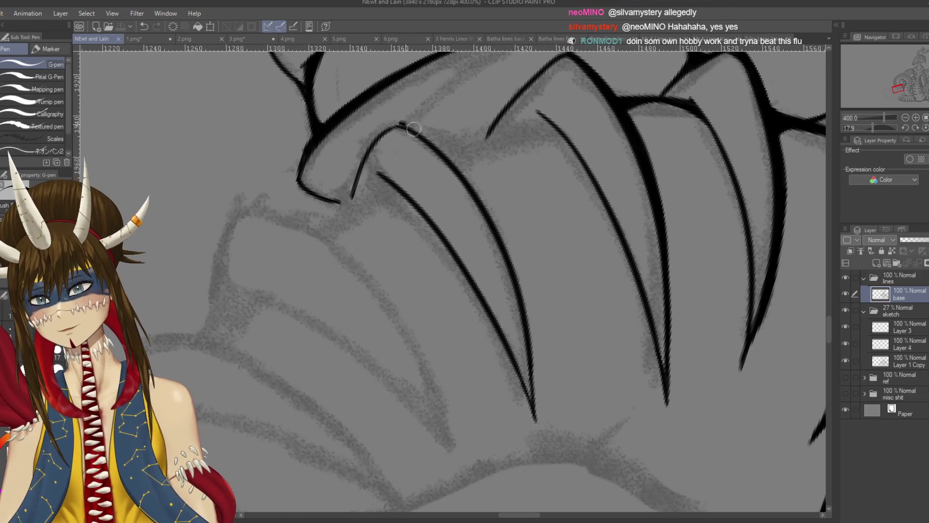
# Ink the plate's upper edge thinly, extending it further down and removing the overlap.
pyautogui.moveTo(397, 125); pyautogui.dragTo(465, 175)
pyautogui.hotkey('ctrl', 'z')
pyautogui.moveTo(399, 124); pyautogui.dragTo(478, 182)
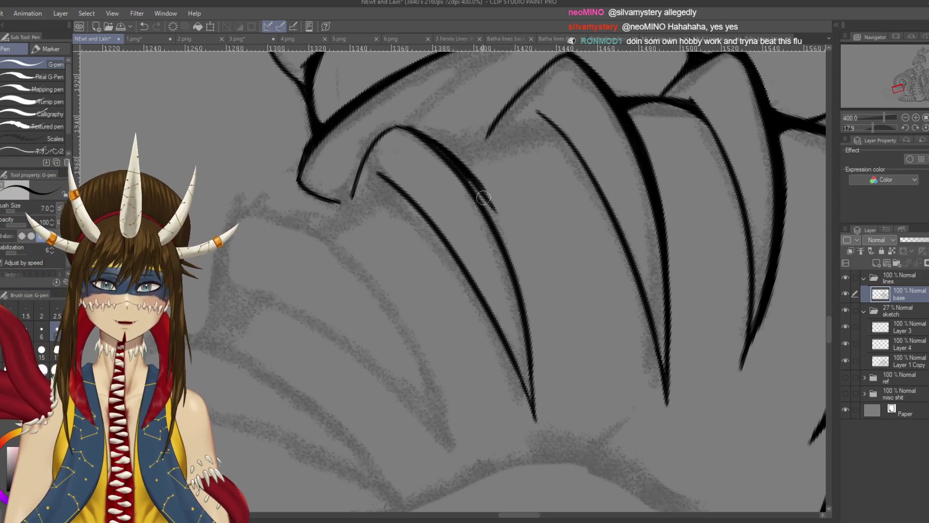
pyautogui.moveTo(398, 125); pyautogui.dragTo(507, 232)
pyautogui.hotkey('ctrl', 'z')
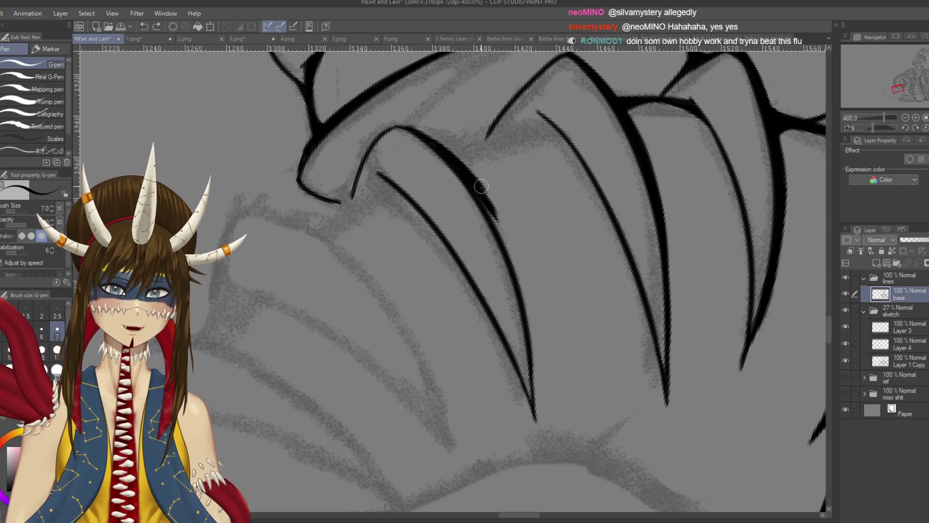
pyautogui.moveTo(512, 262); pyautogui.dragTo(480, 194)
pyautogui.hotkey('ctrl', 'z')
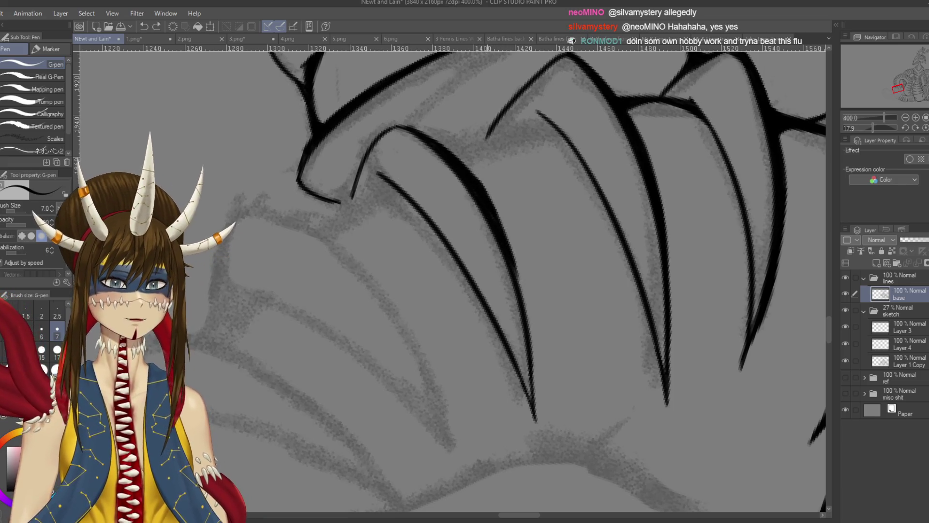
# Try erasing the overlap on the upper plate line, revert it, return to the pen and save.
pyautogui.scroll(-1, 540, 258)
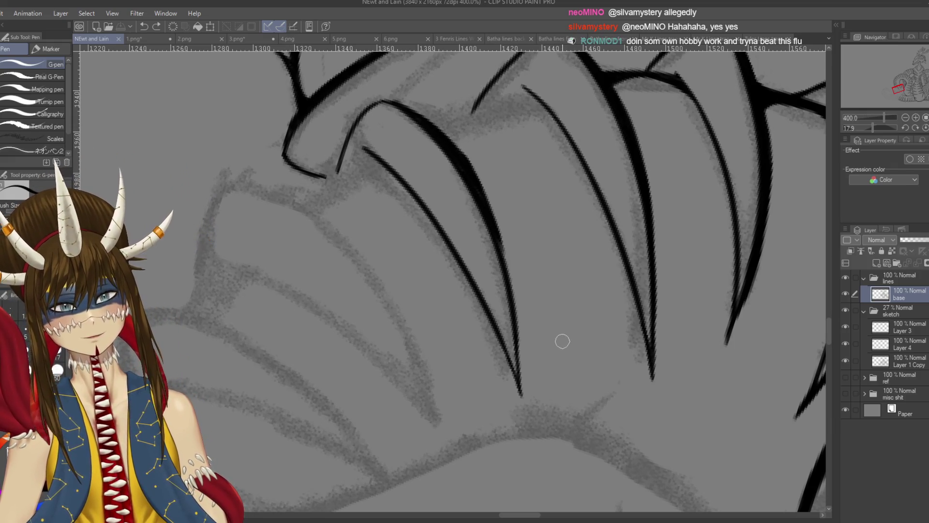
pyautogui.press('e')
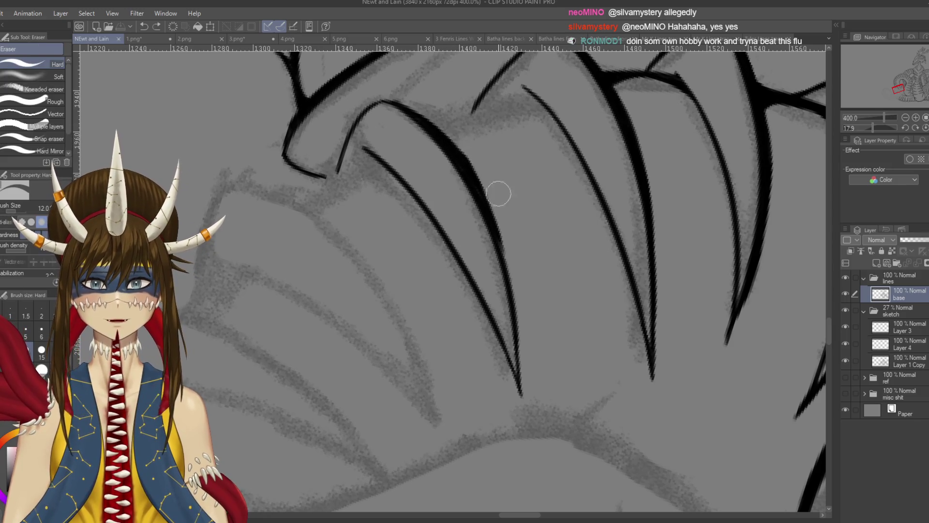
pyautogui.moveTo(446, 124)
pyautogui.mouseDown()
pyautogui.moveTo(477, 172)
pyautogui.moveTo(448, 132)
pyautogui.moveTo(456, 140)
pyautogui.mouseUp()
pyautogui.hotkey('ctrl', 'z')
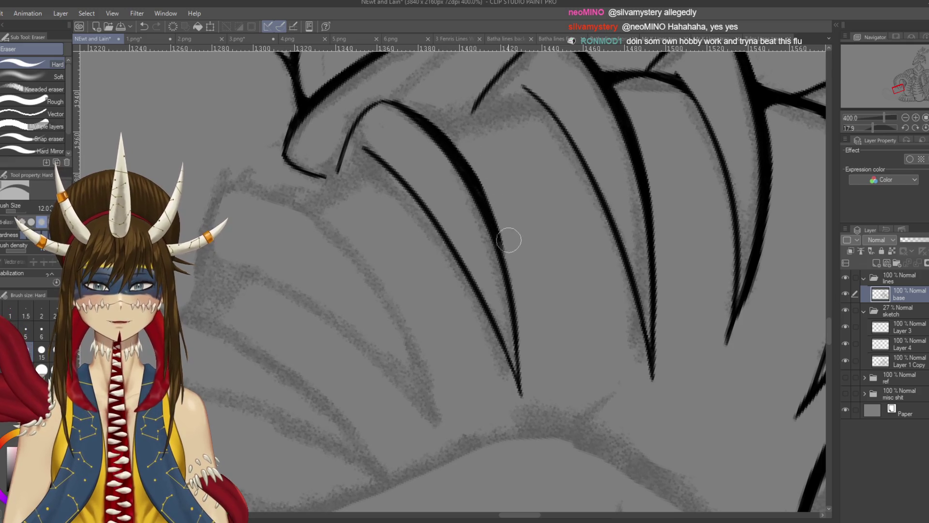
pyautogui.press('p')
pyautogui.hotkey('ctrl', 's')
# Trace the plate line down its length to the pointed tip.
pyautogui.moveTo(497, 242)
pyautogui.mouseDown()
pyautogui.moveTo(516, 239)
pyautogui.moveTo(532, 285)
pyautogui.mouseUp()
pyautogui.hotkey('ctrl', 'z')
pyautogui.moveTo(509, 210); pyautogui.dragTo(541, 312)
pyautogui.hotkey('ctrl', 'z')
pyautogui.hotkey('ctrl', 'z')
pyautogui.hotkey('ctrl', 'z')
pyautogui.hotkey('ctrl', 'z')
pyautogui.moveTo(515, 237)
pyautogui.mouseDown()
pyautogui.moveTo(535, 305)
pyautogui.moveTo(525, 269)
pyautogui.moveTo(542, 406)
pyautogui.mouseUp()
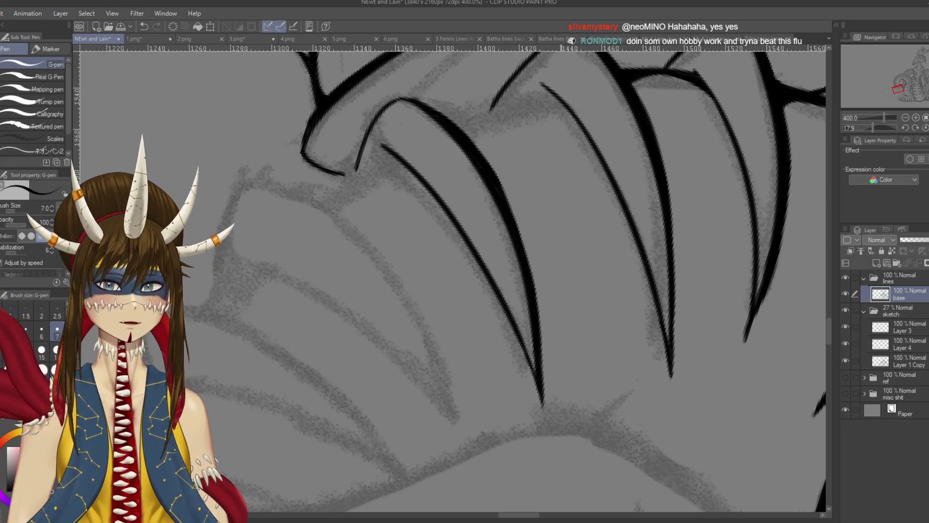
# Redraw the plate line and try inking the tip of the next plate.
pyautogui.scroll(2, 513, 271)
pyautogui.hotkey('ctrl', 'z')
pyautogui.moveTo(504, 265)
pyautogui.mouseDown()
pyautogui.moveTo(520, 292)
pyautogui.moveTo(508, 232)
pyautogui.moveTo(483, 193)
pyautogui.moveTo(434, 194)
pyautogui.mouseUp()
pyautogui.press('r')
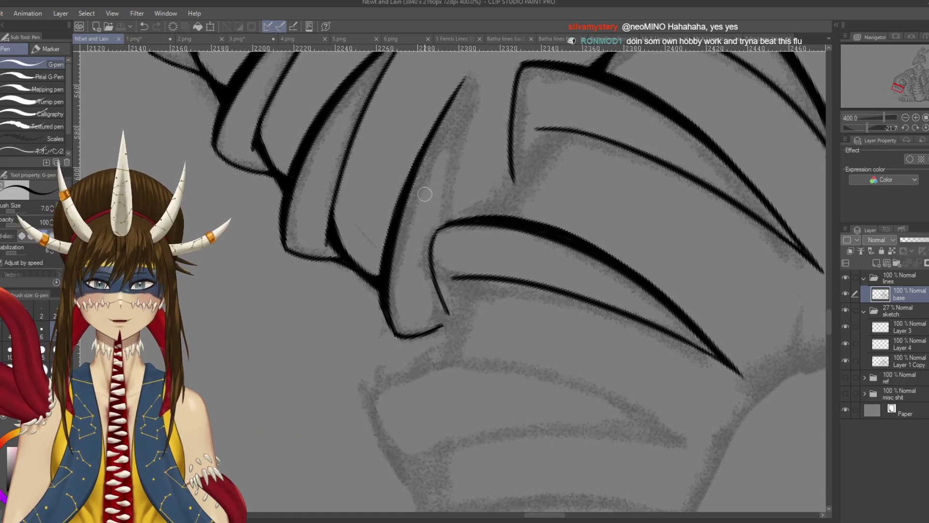
pyautogui.moveTo(452, 229)
pyautogui.mouseDown()
pyautogui.moveTo(433, 249)
pyautogui.moveTo(438, 264)
pyautogui.mouseUp()
pyautogui.hotkey('ctrl', 'z')
# Ink the plate's left edge from its top after several retries.
pyautogui.scroll(1, 533, 167)
pyautogui.moveTo(549, 161); pyautogui.dragTo(496, 245)
pyautogui.hotkey('ctrl', 'z')
pyautogui.moveTo(546, 158); pyautogui.dragTo(496, 243)
pyautogui.hotkey('ctrl', 'z')
pyautogui.moveTo(546, 160); pyautogui.dragTo(496, 242)
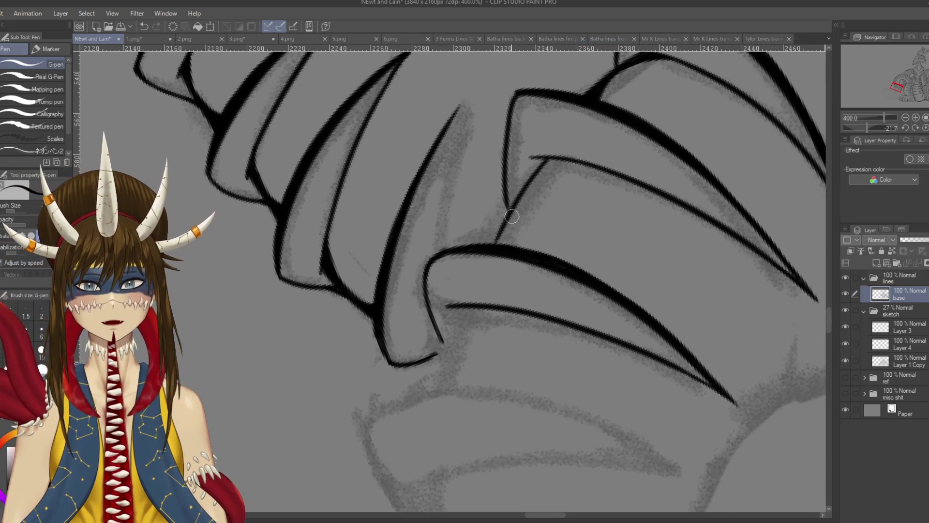
pyautogui.scroll(1, 527, 186)
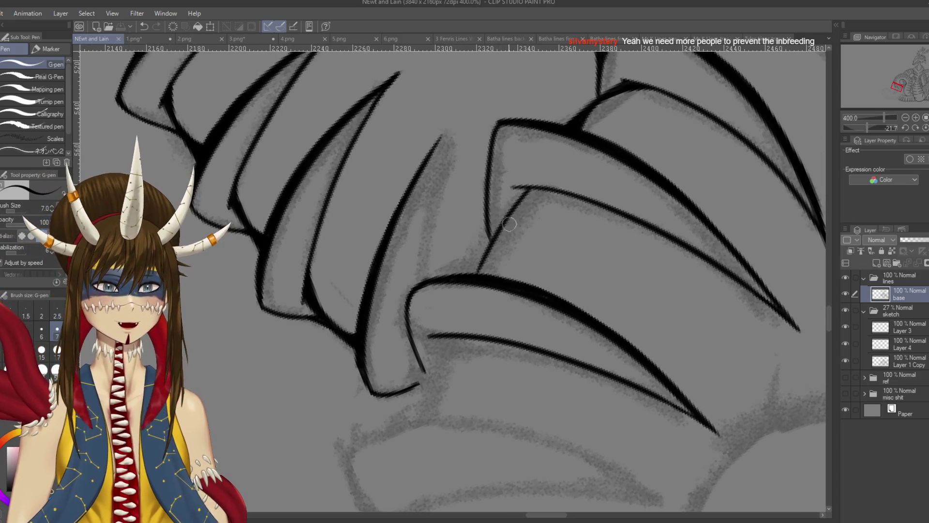
# Redraw the claw's left edge, merge the double line into one bold stroke, and thicken the upper line.
pyautogui.moveTo(453, 209)
pyautogui.mouseDown()
pyautogui.moveTo(501, 165)
pyautogui.moveTo(480, 224)
pyautogui.mouseUp()
pyautogui.hotkey('ctrl', 'z')
pyautogui.moveTo(502, 157); pyautogui.dragTo(481, 250)
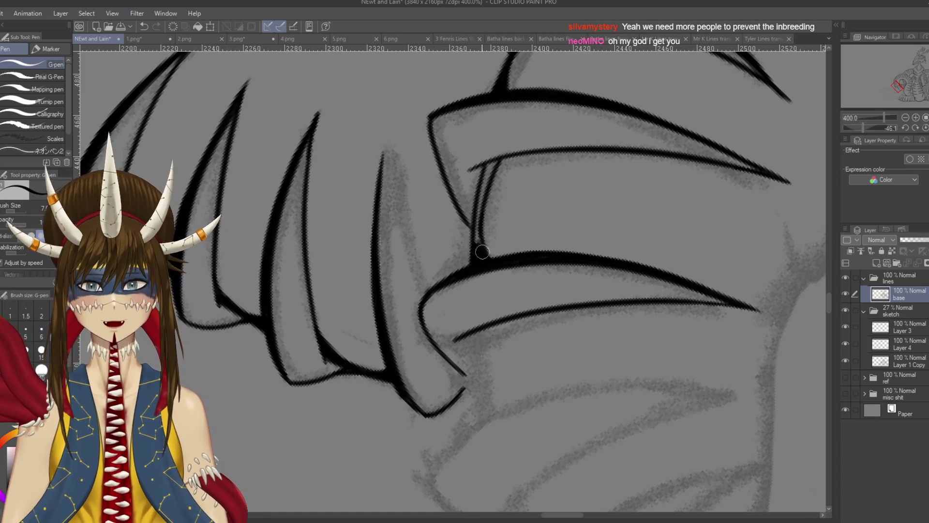
pyautogui.moveTo(481, 251)
pyautogui.mouseDown()
pyautogui.moveTo(476, 213)
pyautogui.moveTo(479, 242)
pyautogui.moveTo(486, 185)
pyautogui.mouseUp()
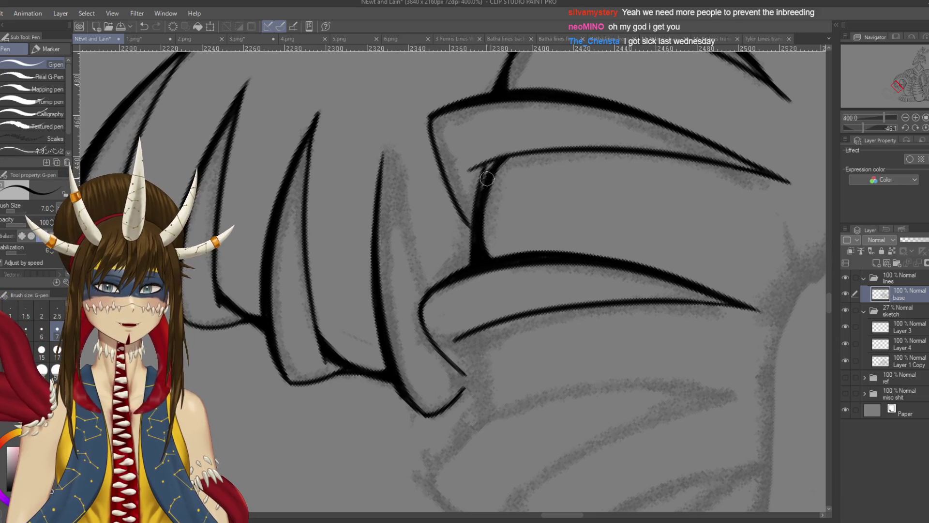
pyautogui.moveTo(494, 167)
pyautogui.mouseDown()
pyautogui.moveTo(522, 161)
pyautogui.moveTo(486, 178)
pyautogui.mouseUp()
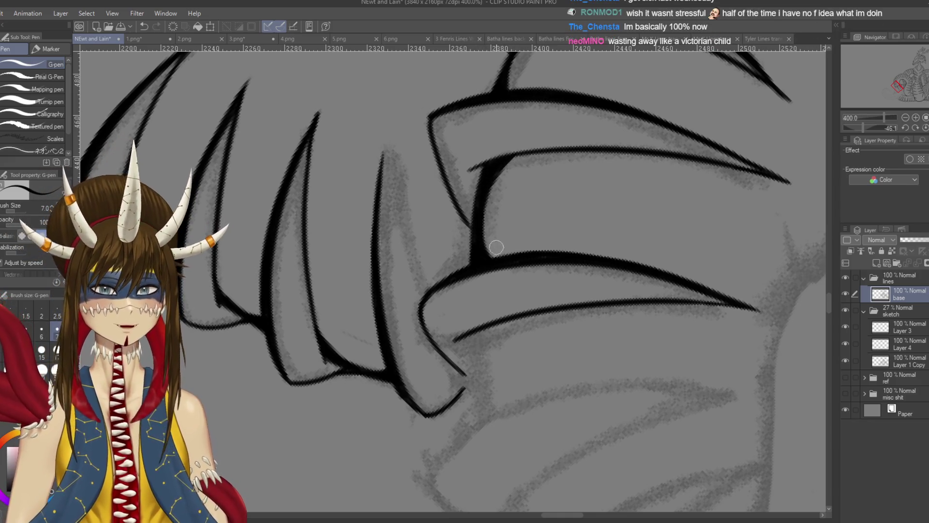
pyautogui.hotkey('ctrl', 'z')
pyautogui.hotkey('ctrl', 's')
# Retrace the upper claw line and bring the next claw plates into view.
pyautogui.moveTo(508, 159)
pyautogui.mouseDown()
pyautogui.moveTo(531, 153)
pyautogui.moveTo(580, 218)
pyautogui.moveTo(604, 271)
pyautogui.mouseUp()
pyautogui.press('r')
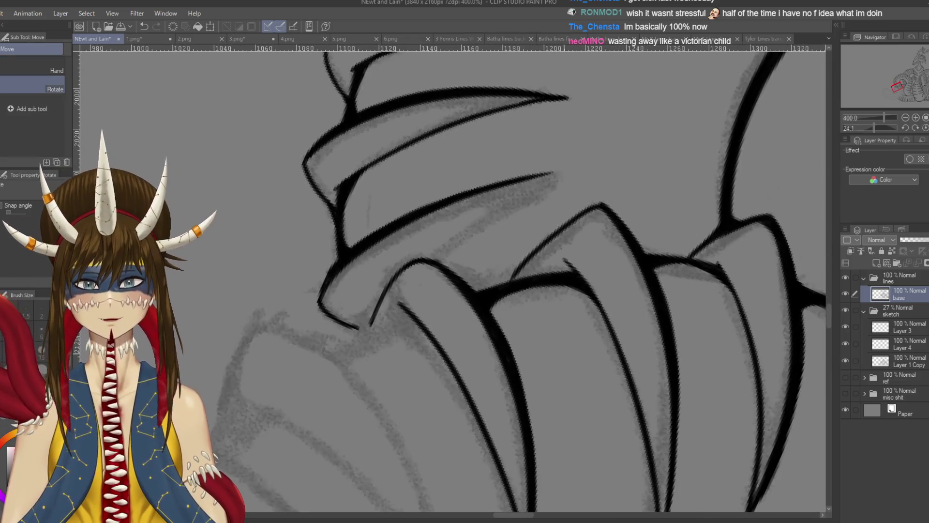
pyautogui.press('p')
pyautogui.moveTo(525, 219); pyautogui.dragTo(495, 161)
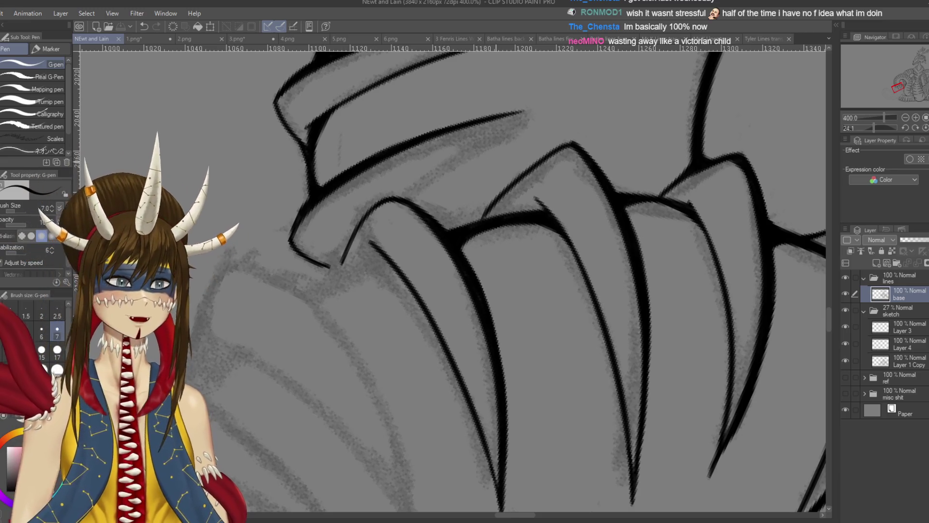
pyautogui.scroll(-3, 495, 161)
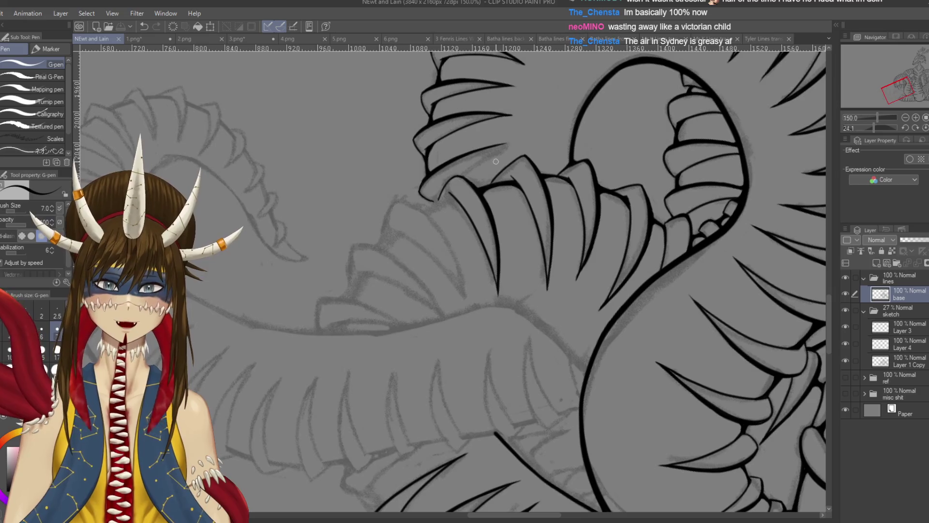
# Ink the first curving claw line down the unfinished plate and save.
pyautogui.scroll(2, 495, 161)
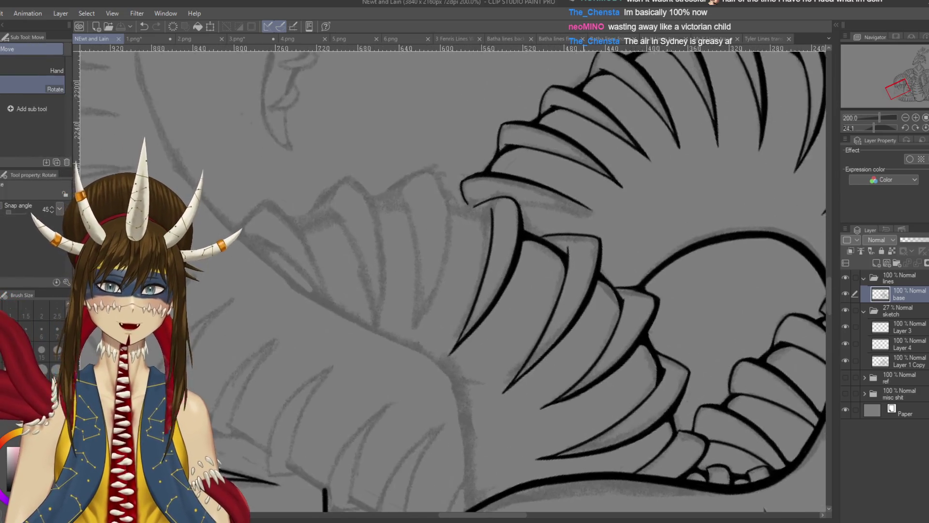
pyautogui.moveTo(496, 161); pyautogui.dragTo(566, 208)
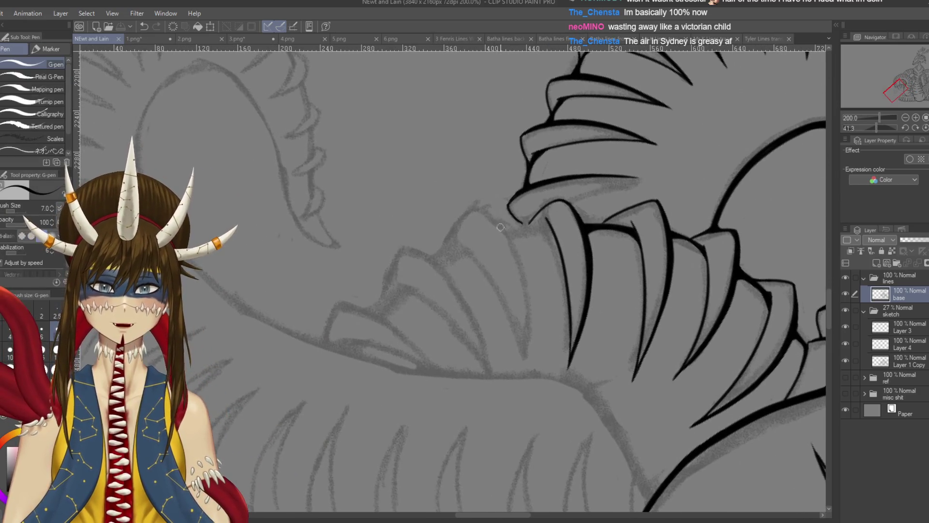
pyautogui.moveTo(477, 205); pyautogui.dragTo(544, 346)
pyautogui.hotkey('ctrl', 'z')
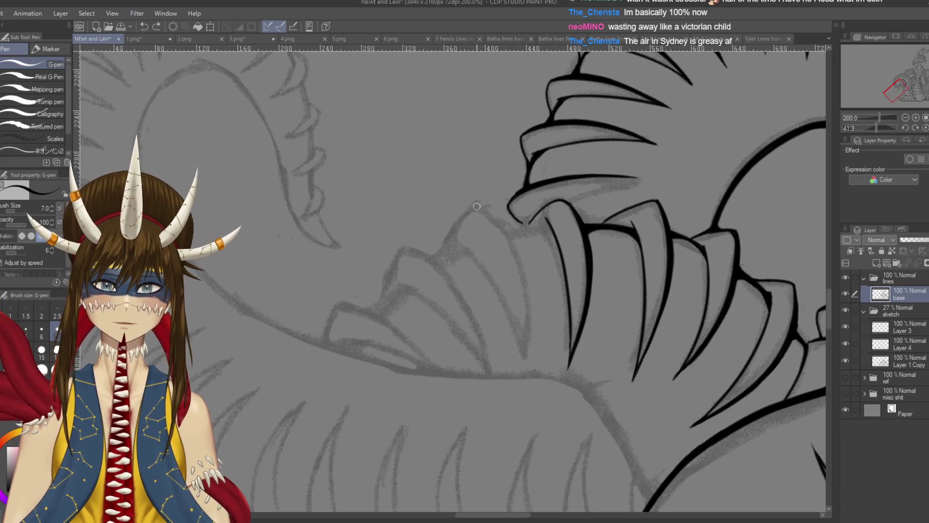
pyautogui.moveTo(476, 205); pyautogui.dragTo(527, 360)
pyautogui.hotkey('ctrl', 's')
# At a new view angle, ink the curving plate edge line and save.
pyautogui.moveTo(477, 214); pyautogui.dragTo(489, 252)
pyautogui.moveTo(425, 228); pyautogui.dragTo(439, 270)
pyautogui.hotkey('ctrl', 'z')
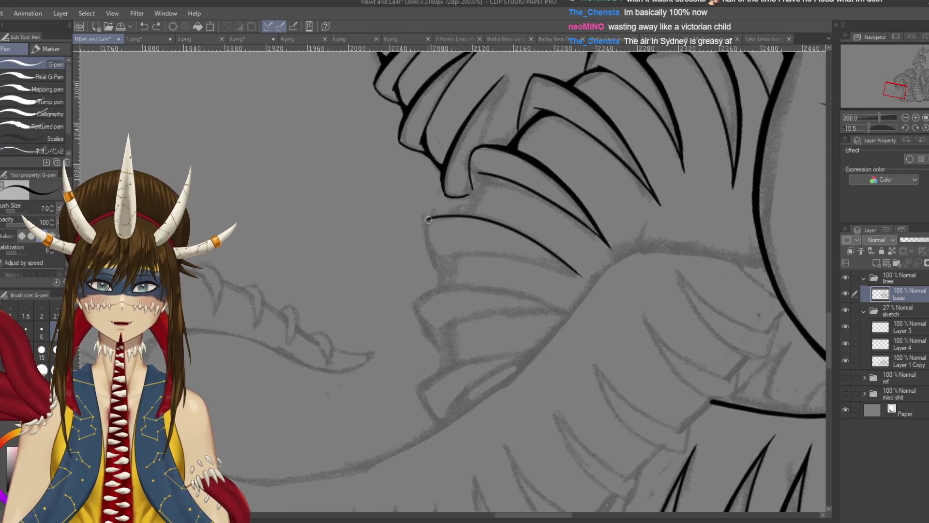
pyautogui.moveTo(426, 219); pyautogui.dragTo(447, 272)
pyautogui.hotkey('ctrl', 'z')
pyautogui.moveTo(427, 218)
pyautogui.mouseDown()
pyautogui.moveTo(449, 271)
pyautogui.moveTo(479, 275)
pyautogui.moveTo(550, 335)
pyautogui.moveTo(556, 316)
pyautogui.mouseUp()
pyautogui.hotkey('ctrl', 's')
# Ink the long claw line down the plate, retrying until it sits right.
pyautogui.moveTo(451, 202); pyautogui.dragTo(517, 326)
pyautogui.hotkey('ctrl', 'z')
pyautogui.moveTo(450, 200); pyautogui.dragTo(498, 331)
pyautogui.hotkey('ctrl', 'z')
pyautogui.moveTo(450, 202); pyautogui.dragTo(500, 340)
pyautogui.hotkey('ctrl', 'z')
pyautogui.moveTo(451, 198); pyautogui.dragTo(500, 333)
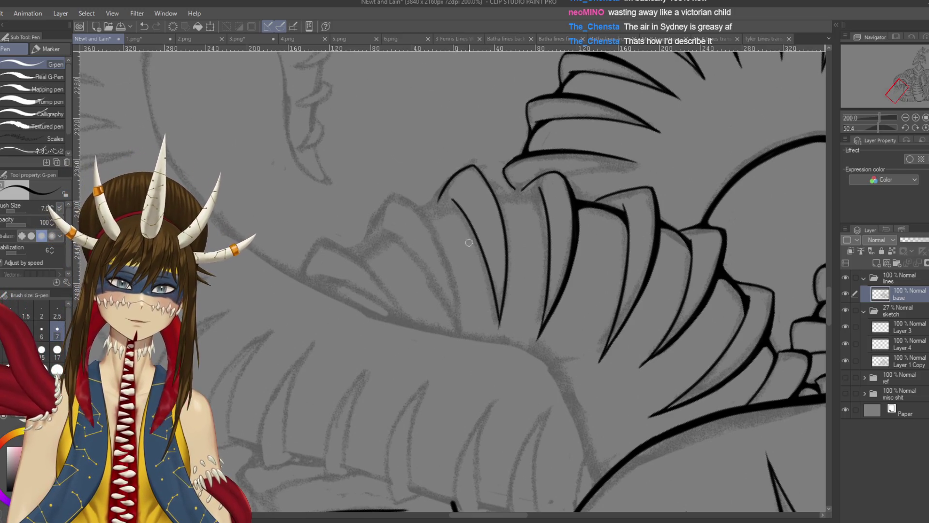
pyautogui.hotkey('ctrl', 'z')
pyautogui.moveTo(451, 199); pyautogui.dragTo(499, 332)
pyautogui.hotkey('ctrl', 'z')
pyautogui.moveTo(450, 197); pyautogui.dragTo(500, 331)
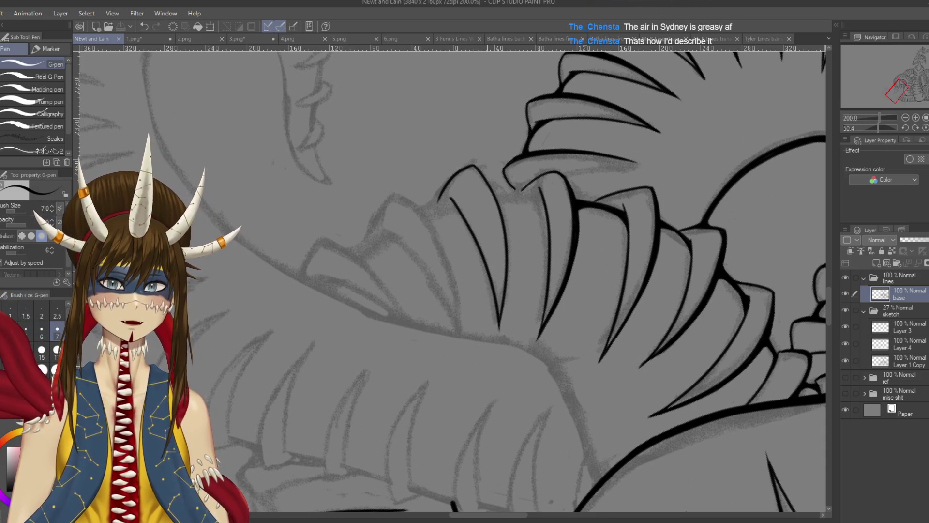
# Zoom in and extend the claw line down toward its tip.
pyautogui.hotkey('ctrl', '+')
pyautogui.moveTo(518, 332); pyautogui.dragTo(504, 411)
pyautogui.hotkey('ctrl', 'z')
pyautogui.moveTo(511, 348); pyautogui.dragTo(501, 415)
pyautogui.hotkey('ctrl', 'z')
pyautogui.moveTo(512, 317); pyautogui.dragTo(503, 422)
# Rework the claw line's lower stretch until it ends cleanly at its tip.
pyautogui.moveTo(516, 322)
pyautogui.mouseDown()
pyautogui.moveTo(503, 426)
pyautogui.moveTo(502, 414)
pyautogui.mouseUp()
pyautogui.hotkey('ctrl', 'z')
pyautogui.hotkey('ctrl', 'z')
pyautogui.moveTo(512, 337); pyautogui.dragTo(501, 426)
pyautogui.hotkey('ctrl', 'z')
pyautogui.moveTo(516, 333)
pyautogui.mouseDown()
pyautogui.moveTo(501, 424)
pyautogui.moveTo(511, 356)
pyautogui.mouseUp()
pyautogui.hotkey('ctrl', 'z')
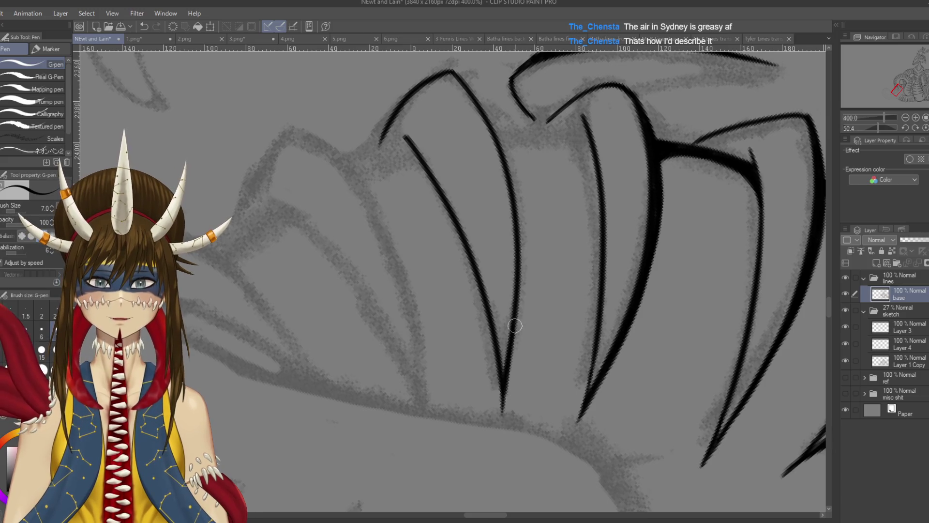
pyautogui.hotkey('ctrl', 'z')
pyautogui.moveTo(522, 293); pyautogui.dragTo(502, 409)
pyautogui.hotkey('ctrl', 'z')
pyautogui.moveTo(520, 312); pyautogui.dragTo(502, 417)
pyautogui.hotkey('ctrl', 'z')
pyautogui.hotkey('ctrl', 'z')
pyautogui.moveTo(516, 318); pyautogui.dragTo(501, 415)
pyautogui.hotkey('ctrl', 'z')
pyautogui.moveTo(517, 317); pyautogui.dragTo(500, 429)
pyautogui.hotkey('ctrl', 'z')
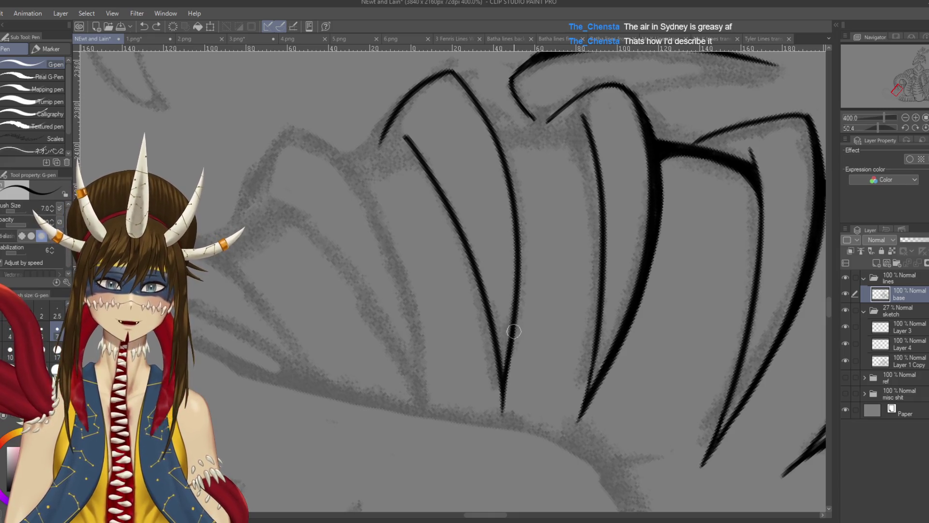
pyautogui.moveTo(516, 319); pyautogui.dragTo(501, 404)
# Rotate the view so the claws point upper right and shift it up.
pyautogui.hotkey('shift', 'space')
pyautogui.moveTo(450, 426)
pyautogui.mouseDown()
pyautogui.moveTo(576, 353)
pyautogui.moveTo(595, 208)
pyautogui.moveTo(523, 154)
pyautogui.moveTo(629, 271)
pyautogui.moveTo(556, 411)
pyautogui.moveTo(419, 455)
pyautogui.mouseUp()
pyautogui.moveTo(430, 418); pyautogui.dragTo(459, 334)
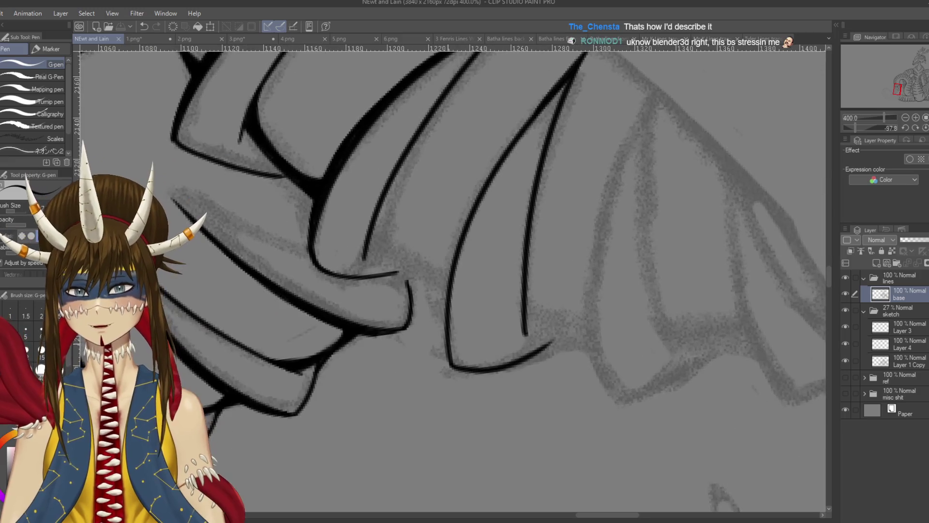
# Stroke over the left claw line, its upper tip and lower curve to make it bold.
pyautogui.moveTo(448, 365)
pyautogui.mouseDown()
pyautogui.moveTo(436, 332)
pyautogui.moveTo(460, 239)
pyautogui.moveTo(450, 270)
pyautogui.moveTo(471, 291)
pyautogui.mouseUp()
pyautogui.hotkey('ctrl', 's')
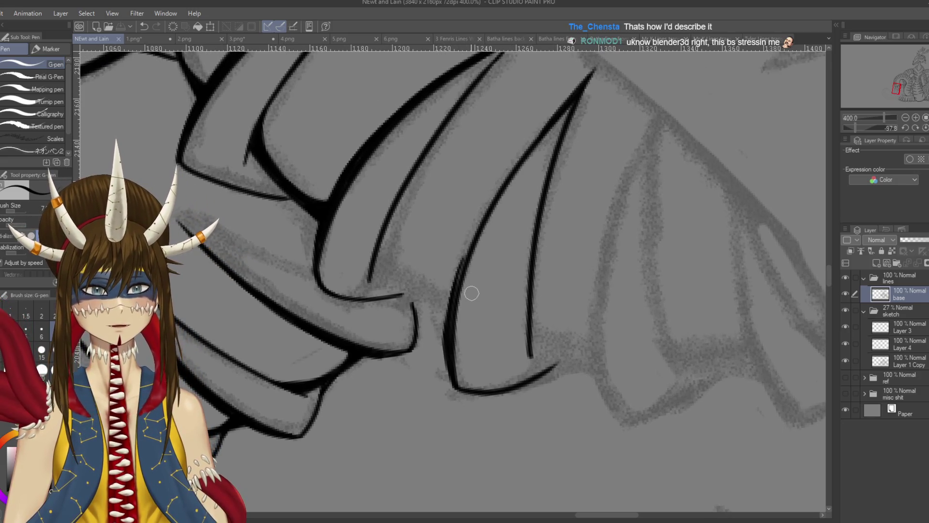
pyautogui.moveTo(445, 323); pyautogui.dragTo(447, 345)
pyautogui.moveTo(457, 267)
pyautogui.mouseDown()
pyautogui.moveTo(447, 314)
pyautogui.moveTo(457, 261)
pyautogui.moveTo(450, 309)
pyautogui.moveTo(537, 139)
pyautogui.mouseUp()
pyautogui.moveTo(485, 217); pyautogui.dragTo(535, 140)
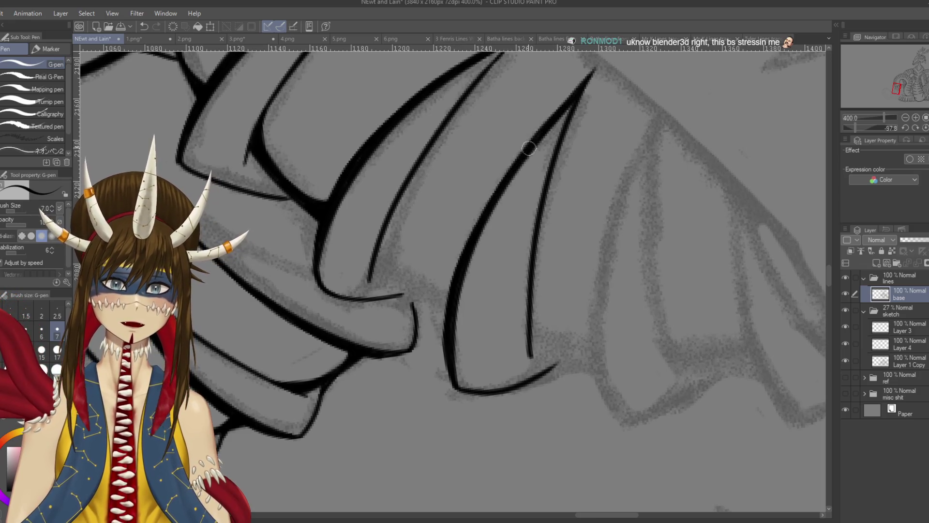
pyautogui.moveTo(567, 96); pyautogui.dragTo(577, 90)
pyautogui.moveTo(515, 163); pyautogui.dragTo(470, 243)
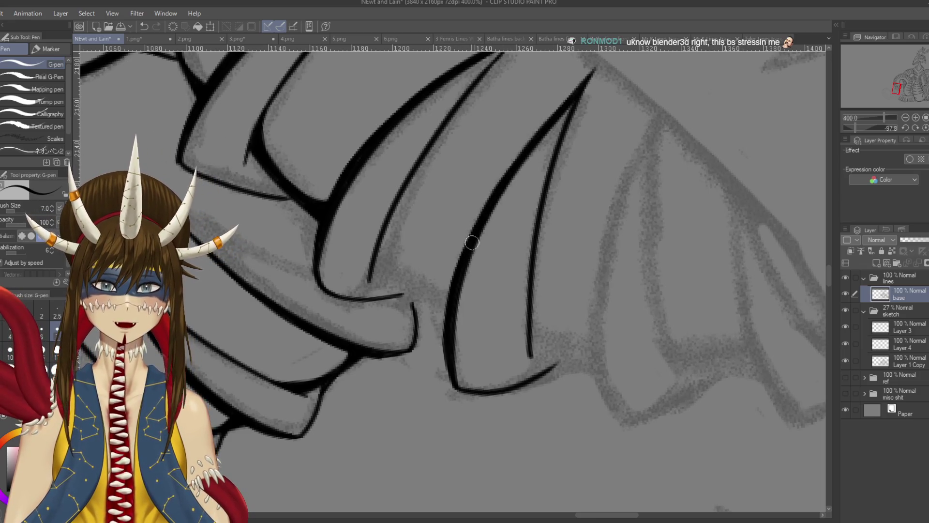
pyautogui.moveTo(453, 311); pyautogui.dragTo(397, 252)
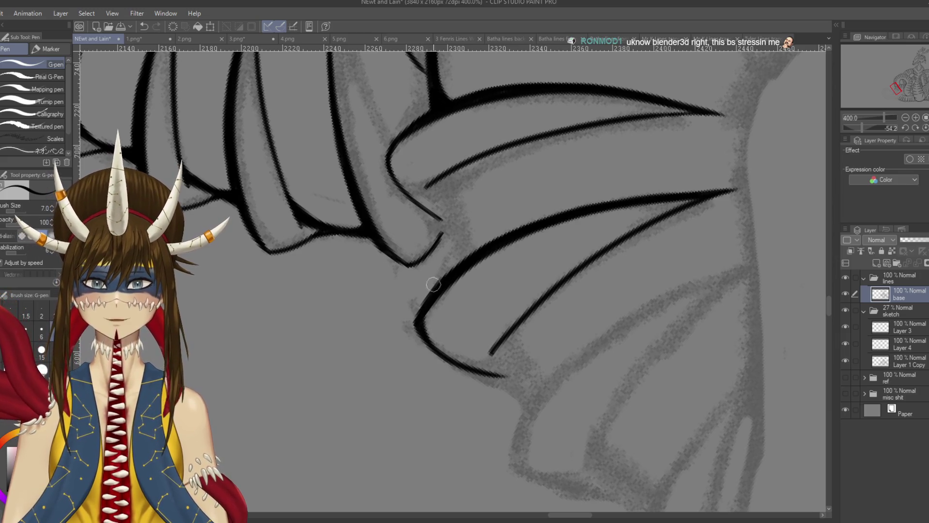
# Try a short connecting line between two plates, then remove it.
pyautogui.moveTo(426, 305)
pyautogui.mouseDown()
pyautogui.moveTo(511, 207)
pyautogui.moveTo(475, 270)
pyautogui.mouseUp()
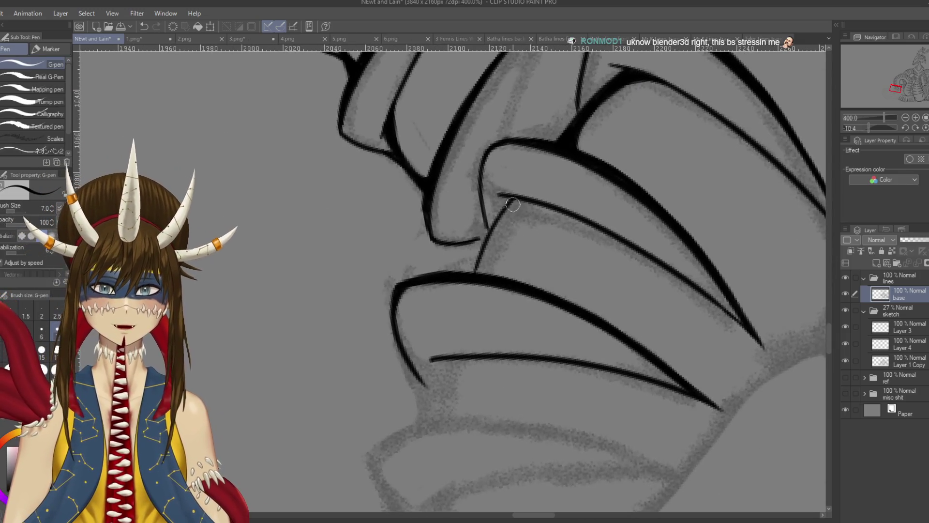
pyautogui.hotkey('ctrl', 'z')
pyautogui.moveTo(512, 196); pyautogui.dragTo(476, 271)
pyautogui.hotkey('ctrl', 'z')
# Draw a new plate edge and the thin lower line meeting the lower contour.
pyautogui.moveTo(390, 228); pyautogui.dragTo(483, 320)
pyautogui.moveTo(502, 198); pyautogui.dragTo(486, 257)
pyautogui.moveTo(492, 213)
pyautogui.mouseDown()
pyautogui.moveTo(505, 279)
pyautogui.moveTo(531, 282)
pyautogui.moveTo(489, 320)
pyautogui.mouseUp()
pyautogui.hotkey('ctrl', 'z')
pyautogui.hotkey('ctrl', 'z')
pyautogui.moveTo(525, 278)
pyautogui.mouseDown()
pyautogui.moveTo(479, 316)
pyautogui.moveTo(486, 333)
pyautogui.moveTo(471, 316)
pyautogui.mouseUp()
pyautogui.hotkey('ctrl', 'z')
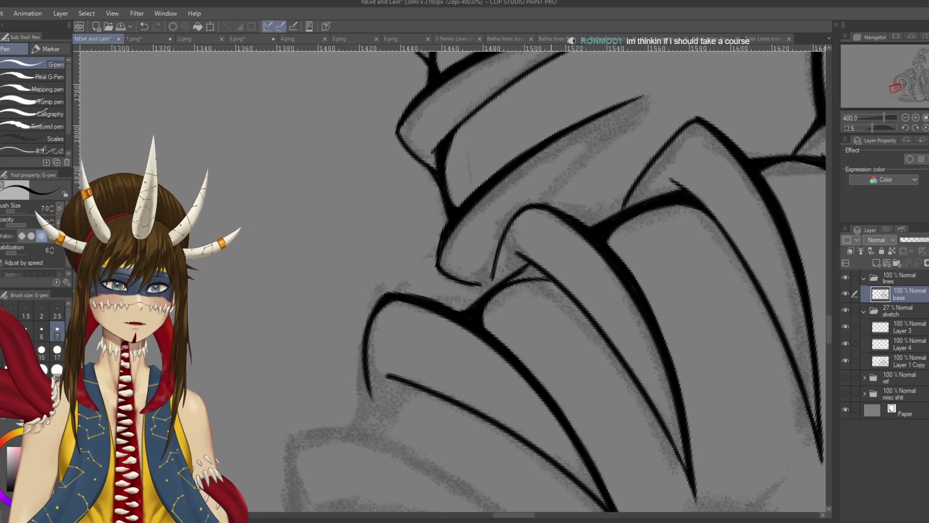
# Rotate around other areas of plates and remove a short stray stroke.
pyautogui.press('r')
pyautogui.moveTo(532, 145)
pyautogui.mouseDown()
pyautogui.moveTo(501, 253)
pyautogui.moveTo(523, 284)
pyautogui.mouseUp()
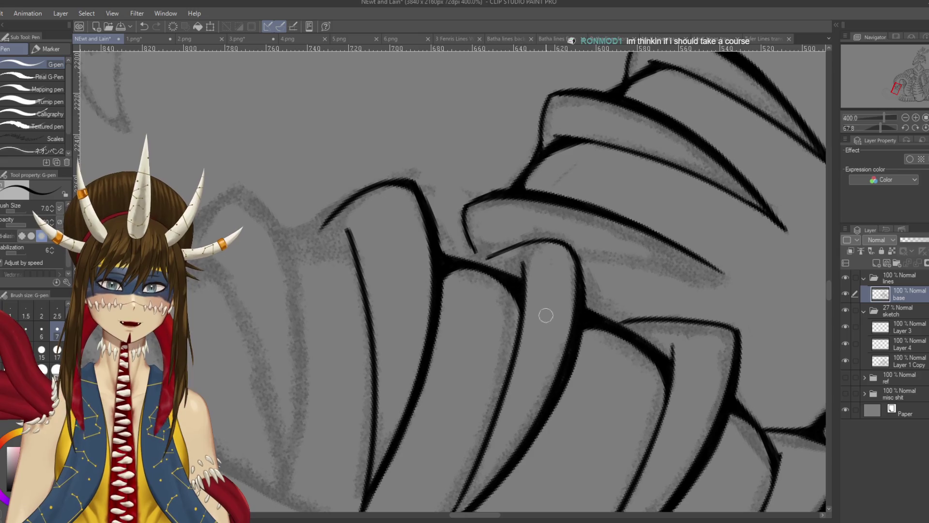
pyautogui.moveTo(416, 295)
pyautogui.mouseDown()
pyautogui.moveTo(465, 271)
pyautogui.moveTo(421, 311)
pyautogui.moveTo(465, 290)
pyautogui.mouseUp()
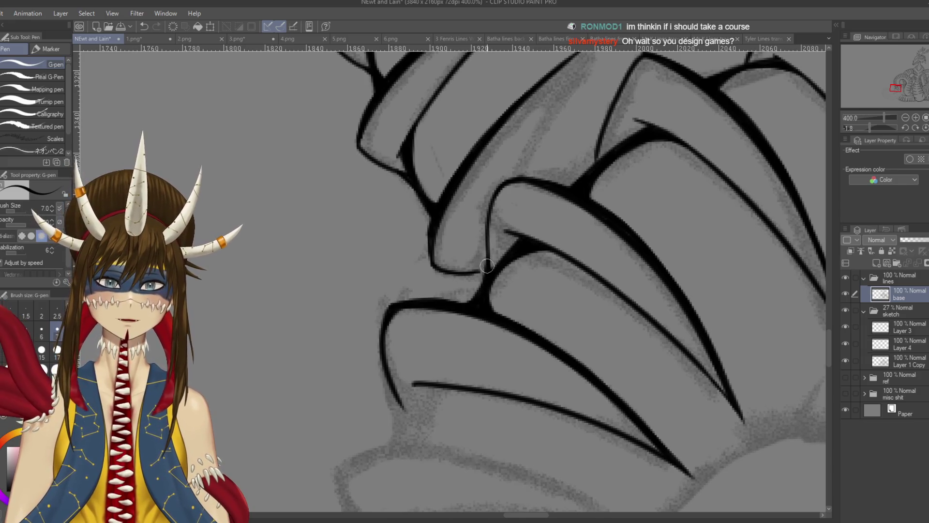
pyautogui.moveTo(532, 261)
pyautogui.mouseDown()
pyautogui.moveTo(488, 265)
pyautogui.moveTo(528, 290)
pyautogui.moveTo(503, 338)
pyautogui.mouseUp()
pyautogui.hotkey('ctrl', 'z')
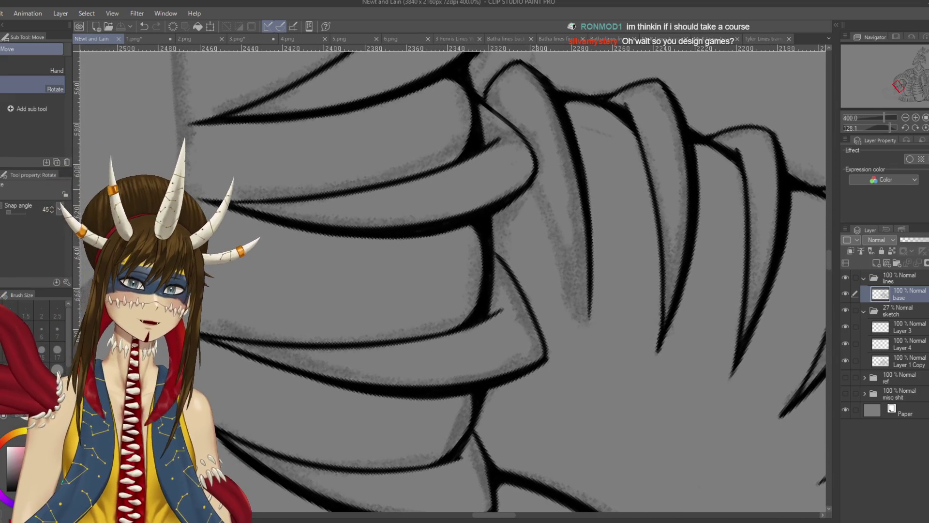
# Ink the nail line down the claw, redrawing it until it fits.
pyautogui.moveTo(522, 180); pyautogui.dragTo(588, 341)
pyautogui.hotkey('ctrl', 'z')
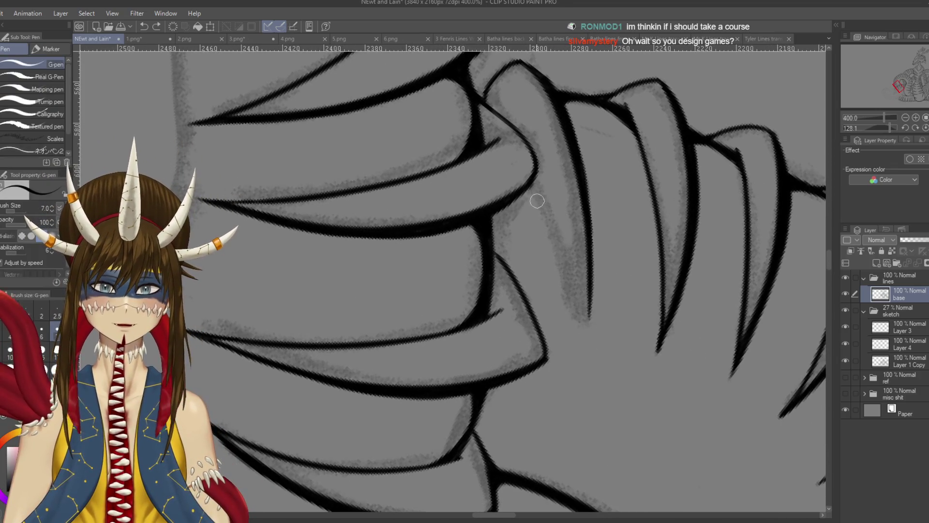
pyautogui.moveTo(530, 182); pyautogui.dragTo(588, 334)
pyautogui.hotkey('ctrl', 'z')
pyautogui.moveTo(529, 179); pyautogui.dragTo(587, 345)
pyautogui.hotkey('ctrl', 'z')
pyautogui.moveTo(532, 180)
pyautogui.mouseDown()
pyautogui.moveTo(587, 333)
pyautogui.moveTo(548, 321)
pyautogui.moveTo(572, 363)
pyautogui.mouseUp()
# Extend the nail tip longer and save the drawing.
pyautogui.hotkey('ctrl', 'z')
pyautogui.moveTo(567, 295); pyautogui.dragTo(571, 361)
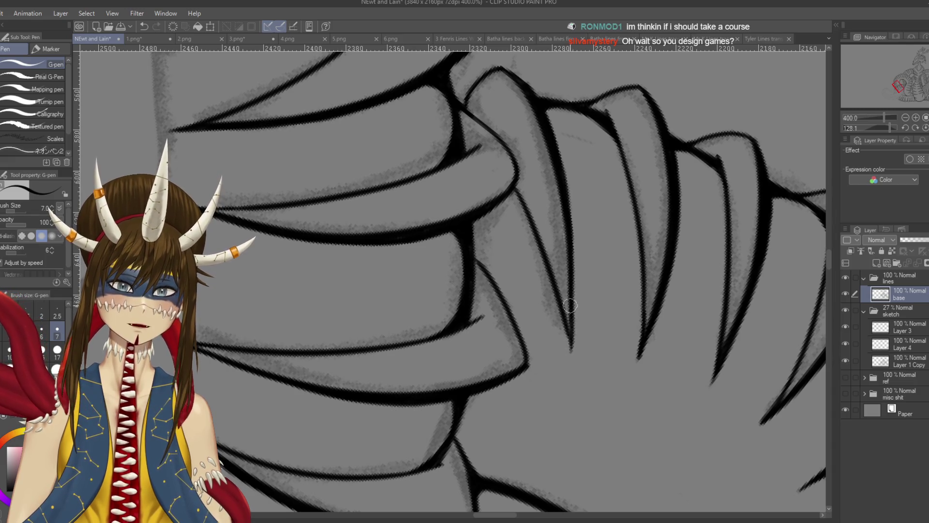
pyautogui.hotkey('ctrl', 'z')
pyautogui.hotkey('ctrl', 'z')
pyautogui.moveTo(569, 302); pyautogui.dragTo(571, 355)
pyautogui.hotkey('ctrl', 'z')
pyautogui.moveTo(568, 293); pyautogui.dragTo(571, 355)
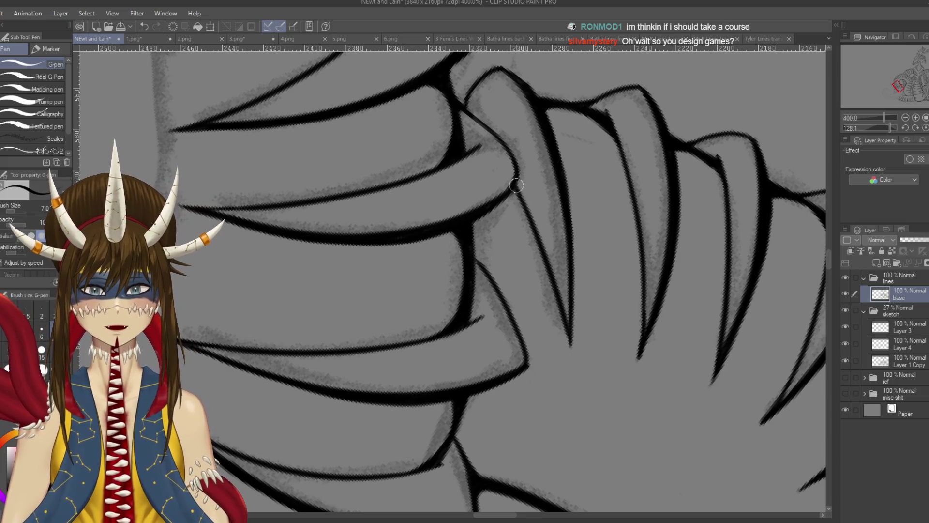
pyautogui.hotkey('ctrl', 's')
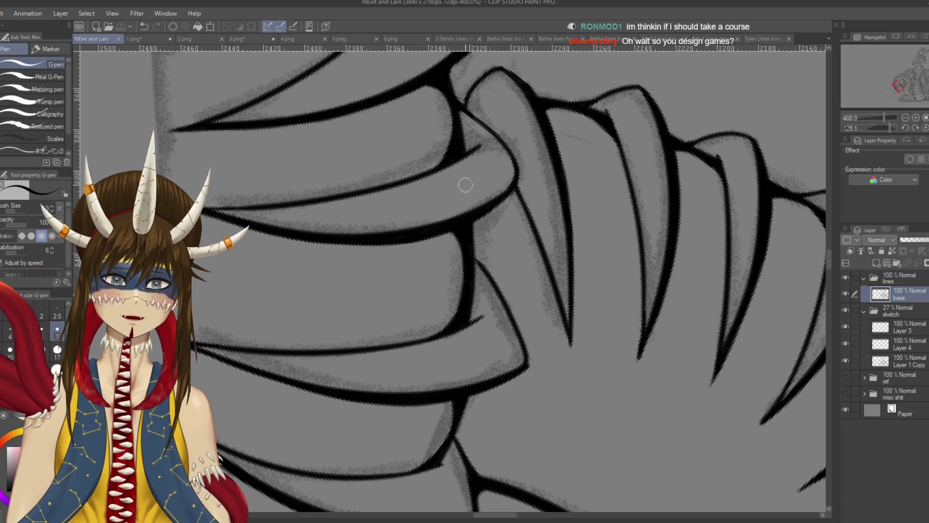
# Re-ink the claw line darker and save the drawing.
pyautogui.scroll(5, 469, 174)
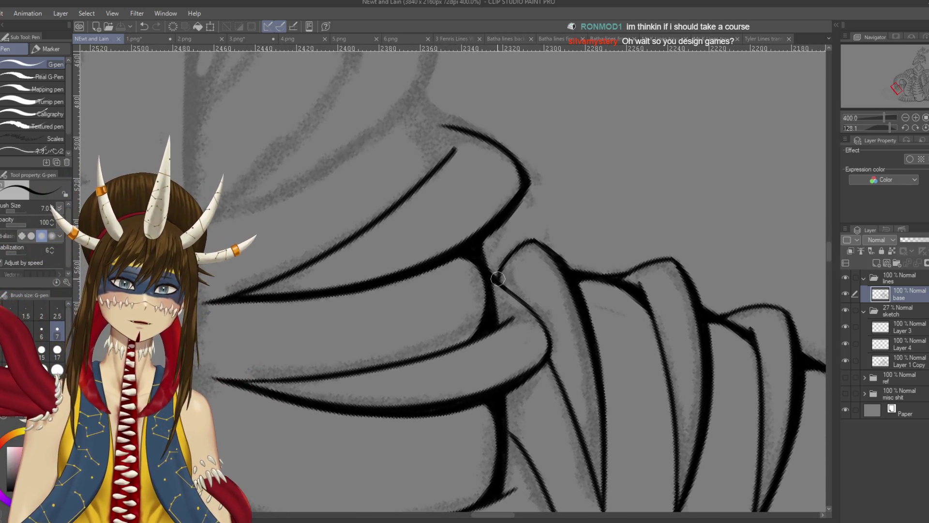
pyautogui.moveTo(496, 280); pyautogui.dragTo(540, 321)
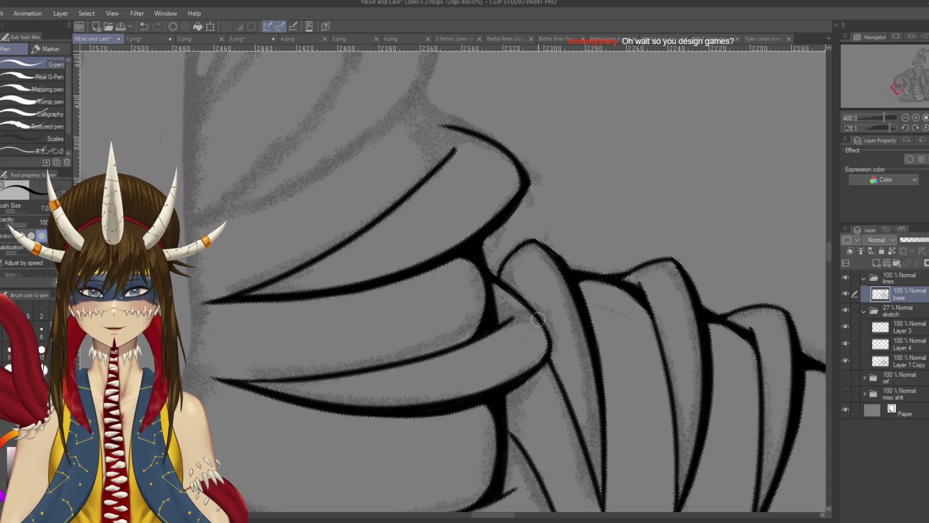
pyautogui.hotkey('ctrl', 'z')
pyautogui.hotkey('ctrl', 'y')
pyautogui.hotkey('ctrl', 'z')
pyautogui.moveTo(549, 333); pyautogui.dragTo(492, 273)
pyautogui.hotkey('ctrl', 's')
pyautogui.moveTo(436, 290); pyautogui.dragTo(395, 263)
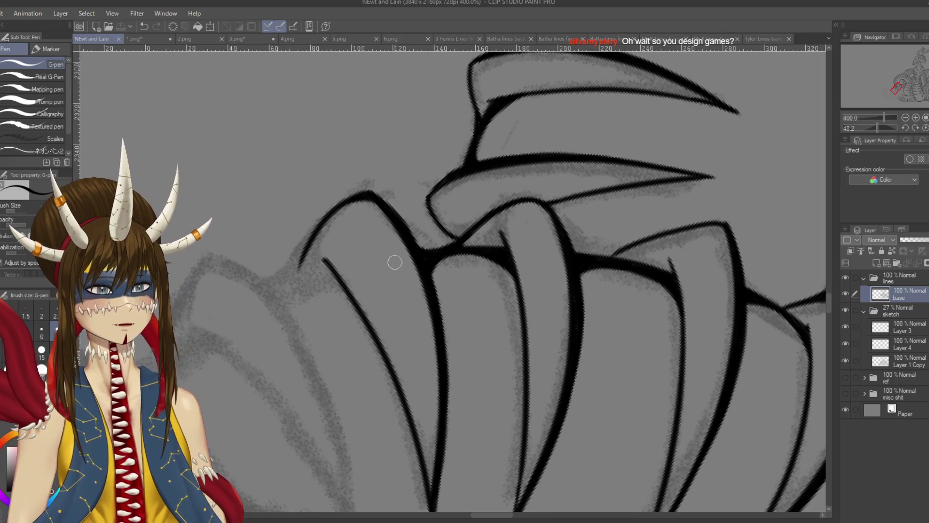
pyautogui.moveTo(262, 97); pyautogui.dragTo(482, 246)
pyautogui.moveTo(463, 156)
pyautogui.mouseDown()
pyautogui.moveTo(484, 184)
pyautogui.moveTo(557, 130)
pyautogui.mouseUp()
pyautogui.moveTo(551, 70); pyautogui.dragTo(581, 112)
pyautogui.moveTo(563, 114); pyautogui.dragTo(593, 76)
pyautogui.moveTo(495, 225)
pyautogui.mouseDown()
pyautogui.moveTo(443, 249)
pyautogui.moveTo(458, 297)
pyautogui.mouseUp()
pyautogui.moveTo(467, 249)
pyautogui.mouseDown()
pyautogui.moveTo(457, 264)
pyautogui.moveTo(504, 233)
pyautogui.mouseUp()
pyautogui.moveTo(472, 191); pyautogui.dragTo(518, 232)
pyautogui.moveTo(535, 272); pyautogui.dragTo(489, 329)
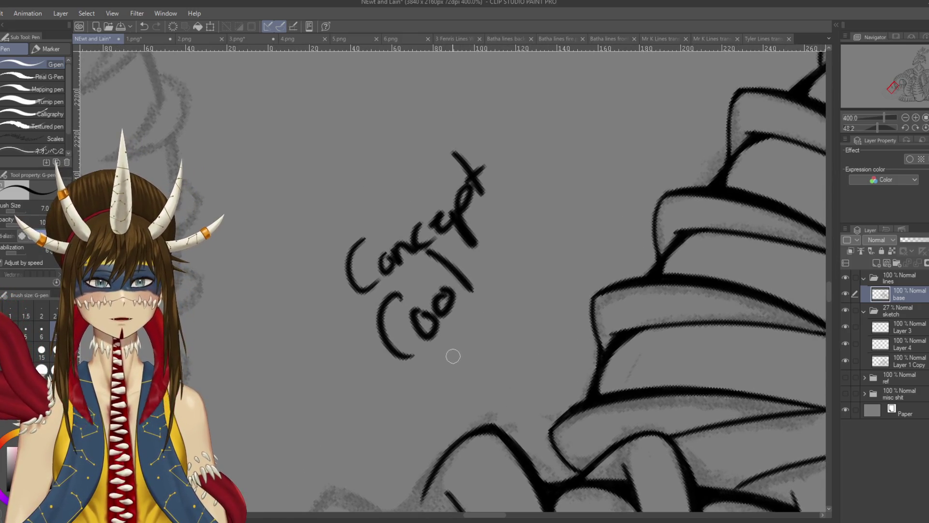
pyautogui.moveTo(442, 347)
pyautogui.mouseDown()
pyautogui.moveTo(473, 357)
pyautogui.moveTo(498, 334)
pyautogui.moveTo(501, 292)
pyautogui.moveTo(520, 313)
pyautogui.moveTo(537, 310)
pyautogui.mouseUp()
pyautogui.moveTo(526, 185); pyautogui.dragTo(532, 240)
pyautogui.moveTo(516, 226)
pyautogui.mouseDown()
pyautogui.moveTo(531, 242)
pyautogui.moveTo(544, 213)
pyautogui.mouseUp()
pyautogui.moveTo(563, 195); pyautogui.dragTo(525, 263)
pyautogui.moveTo(515, 312); pyautogui.dragTo(550, 220)
pyautogui.moveTo(534, 236)
pyautogui.mouseDown()
pyautogui.moveTo(556, 183)
pyautogui.moveTo(593, 177)
pyautogui.moveTo(626, 129)
pyautogui.moveTo(670, 95)
pyautogui.mouseUp()
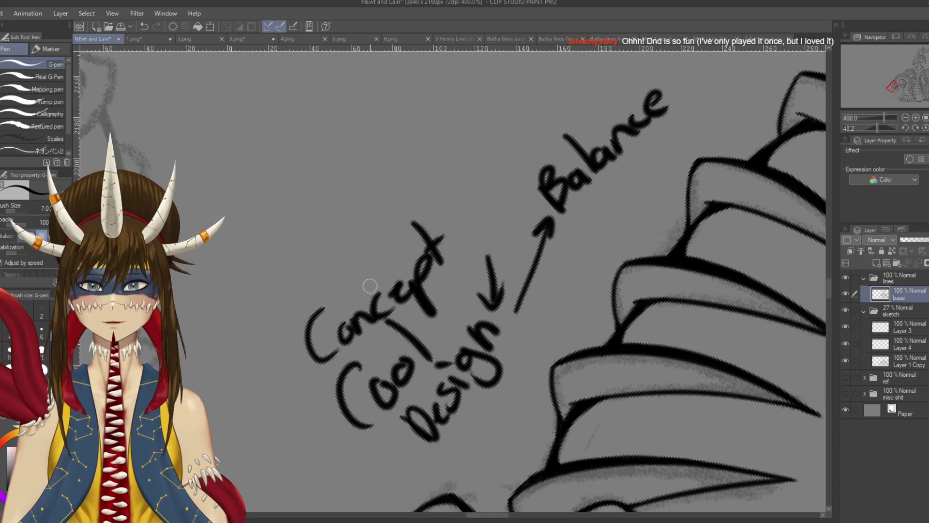
pyautogui.moveTo(457, 238); pyautogui.dragTo(420, 213)
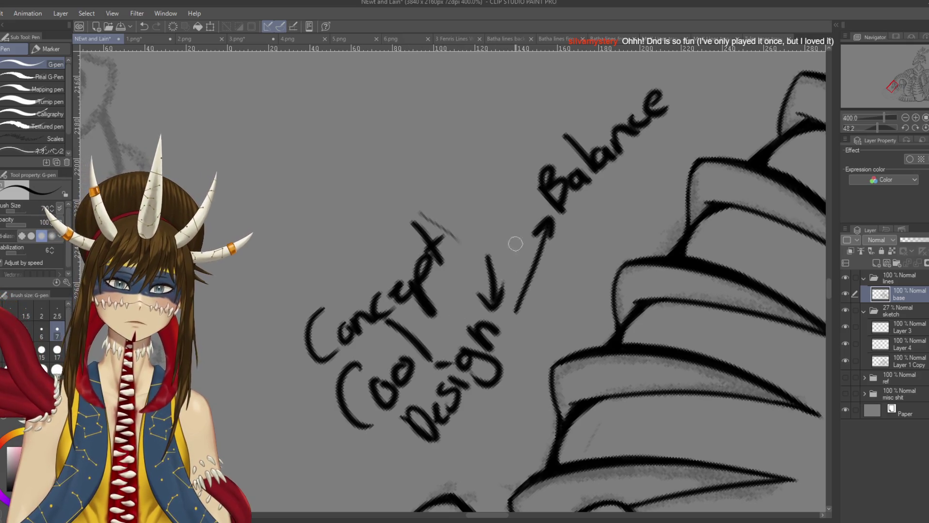
pyautogui.hotkey('ctrl', 'z')
pyautogui.hotkey('ctrl', 'z')
pyautogui.hotkey('ctrl', 'z')
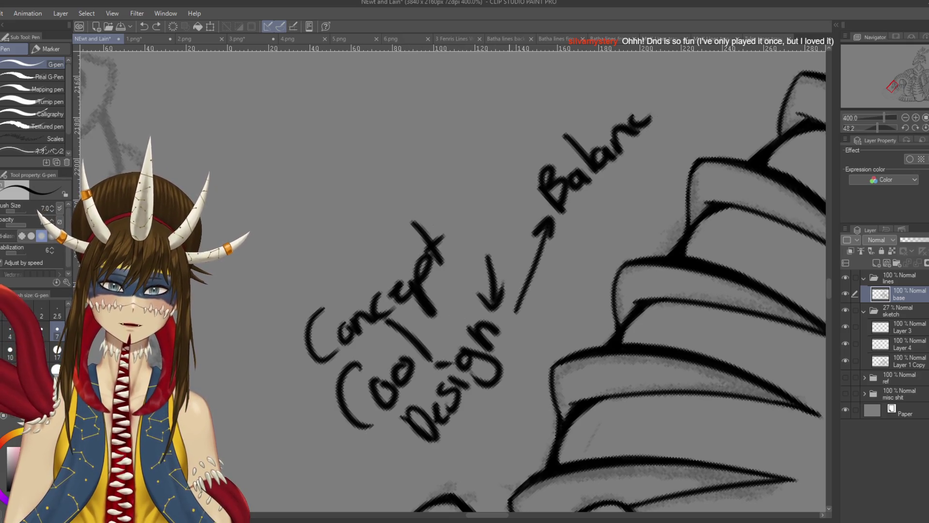
pyautogui.hotkey('ctrl', 'z')
pyautogui.hotkey('ctrl', 'z')
pyautogui.hotkey('ctrl', 'z')
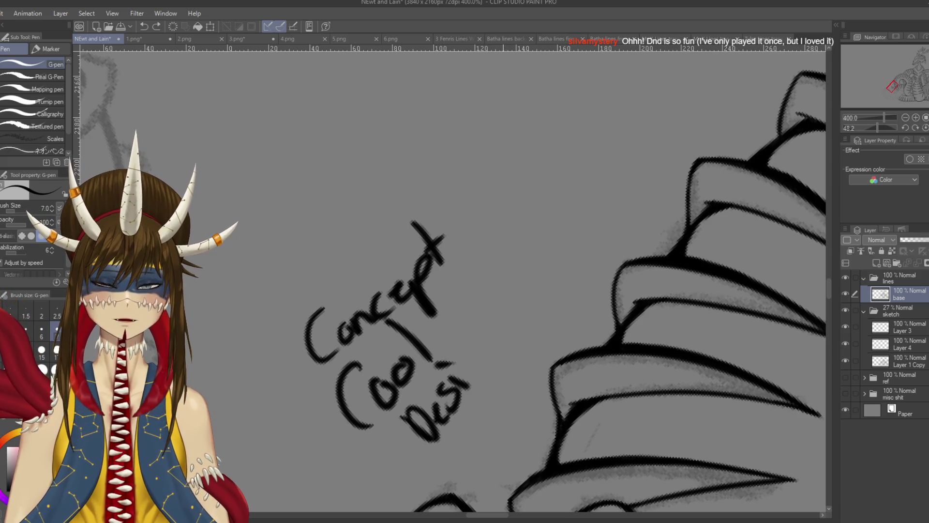
pyautogui.hotkey('ctrl', 'z')
pyautogui.hotkey('ctrl', 'z')
pyautogui.hotkey('ctrl', 'z')
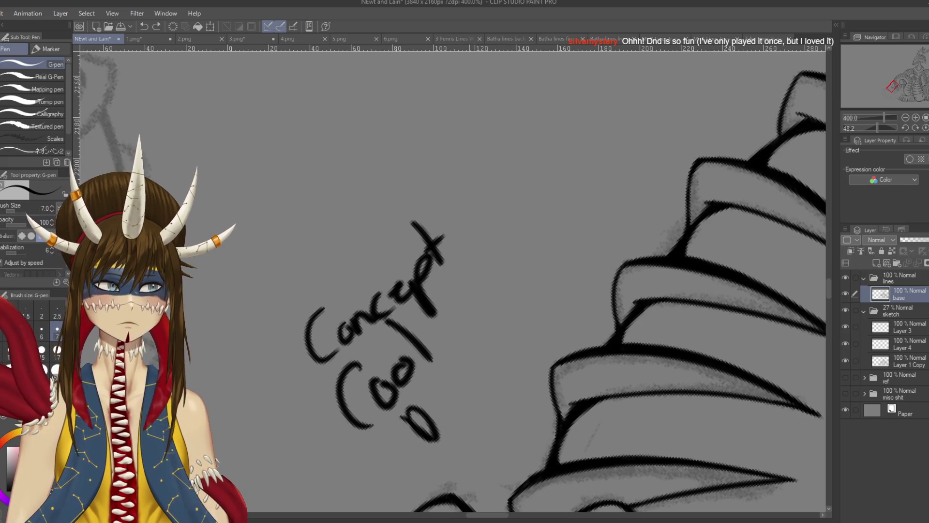
pyautogui.hotkey('ctrl', 'z')
pyautogui.hotkey('ctrl', 'z')
pyautogui.hotkey('ctrl', 'z')
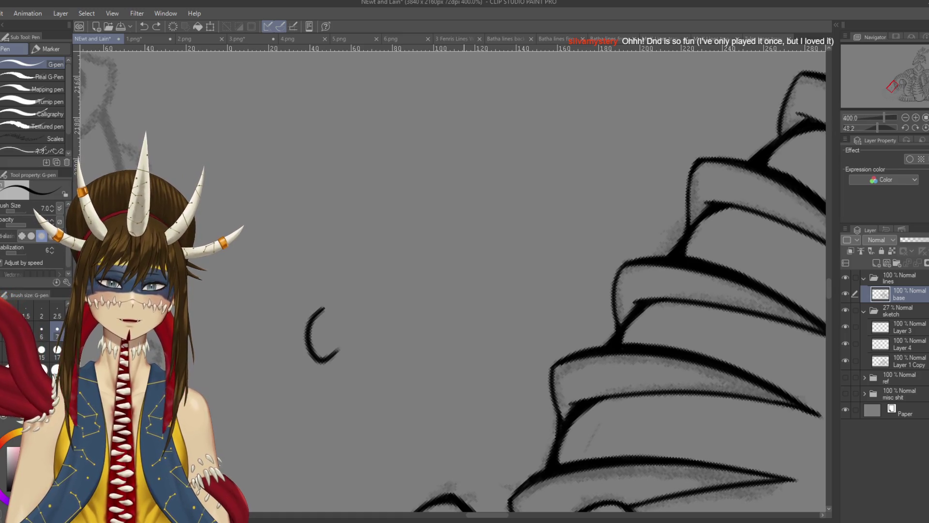
pyautogui.scroll(-5, 484, 281)
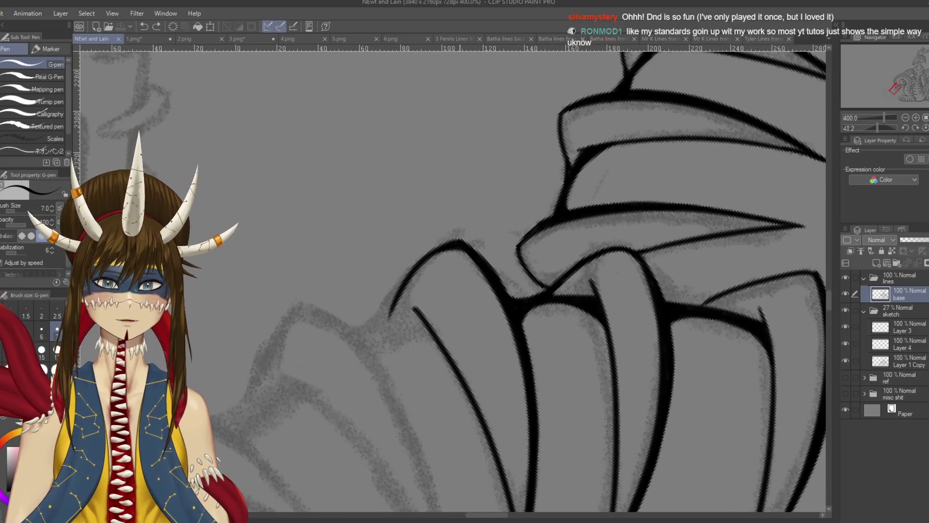
# Redraw the claw curve near the ridge and save.
pyautogui.hscroll(3, 465, 281)
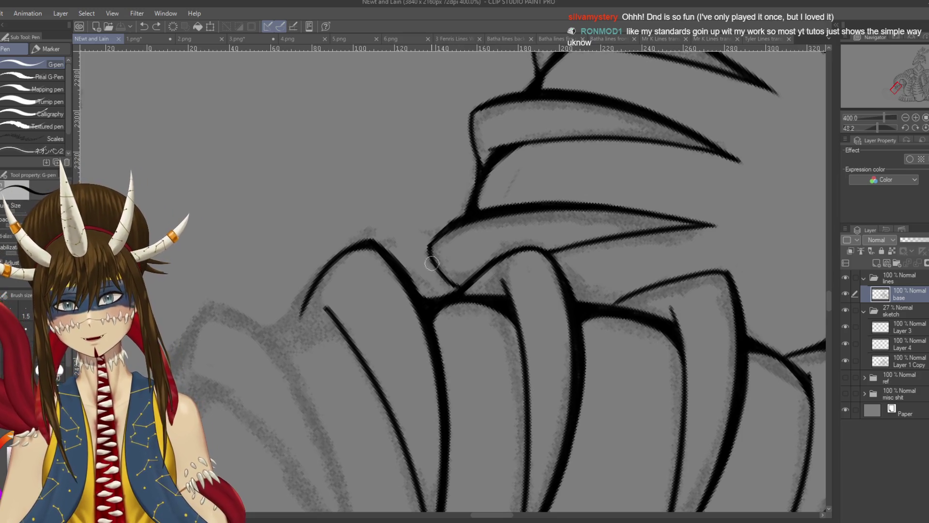
pyautogui.moveTo(440, 237)
pyautogui.mouseDown()
pyautogui.moveTo(430, 259)
pyautogui.moveTo(462, 297)
pyautogui.mouseUp()
pyautogui.moveTo(436, 239)
pyautogui.mouseDown()
pyautogui.moveTo(454, 220)
pyautogui.moveTo(448, 227)
pyautogui.mouseUp()
pyautogui.hotkey('ctrl', 's')
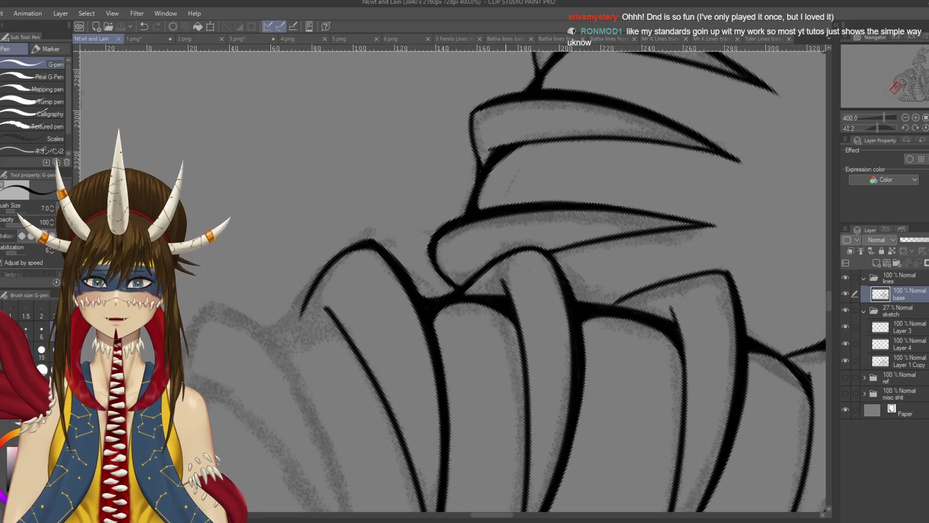
# Add a short ink stroke to the claw and zoom out to 50%.
pyautogui.hscroll(-3, 452, 280)
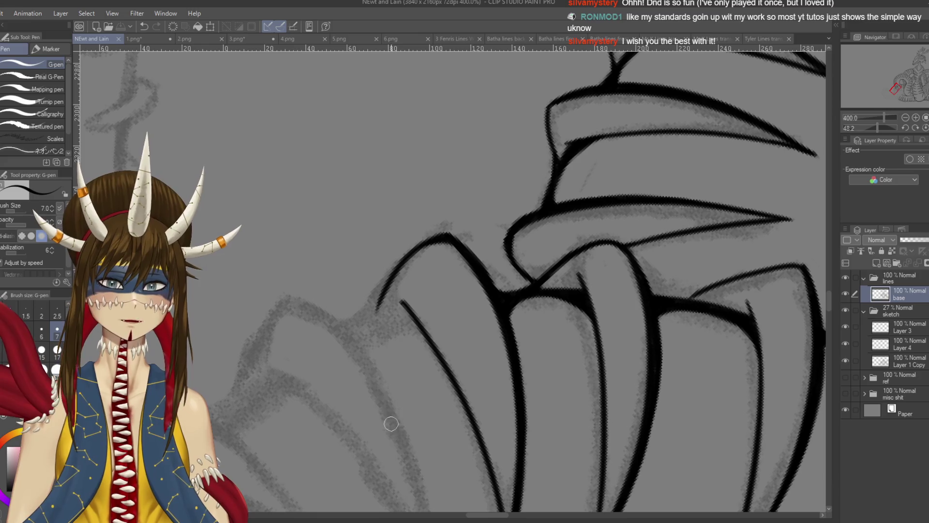
pyautogui.moveTo(559, 156); pyautogui.dragTo(552, 174)
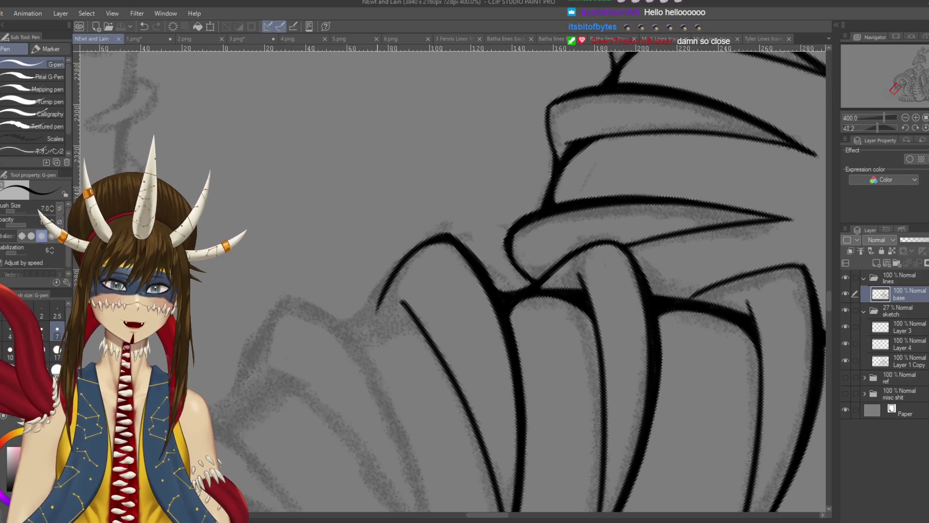
pyautogui.scroll(-7, 450, 281)
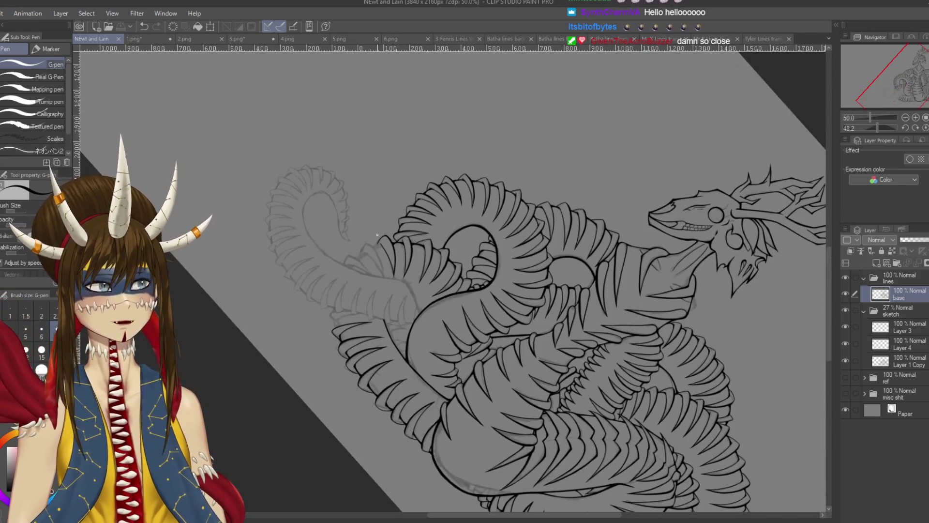
pyautogui.press('r')
pyautogui.moveTo(315, 281)
pyautogui.mouseDown()
pyautogui.moveTo(397, 174)
pyautogui.moveTo(580, 232)
pyautogui.moveTo(512, 291)
pyautogui.mouseUp()
pyautogui.scroll(-2, 592, 236)
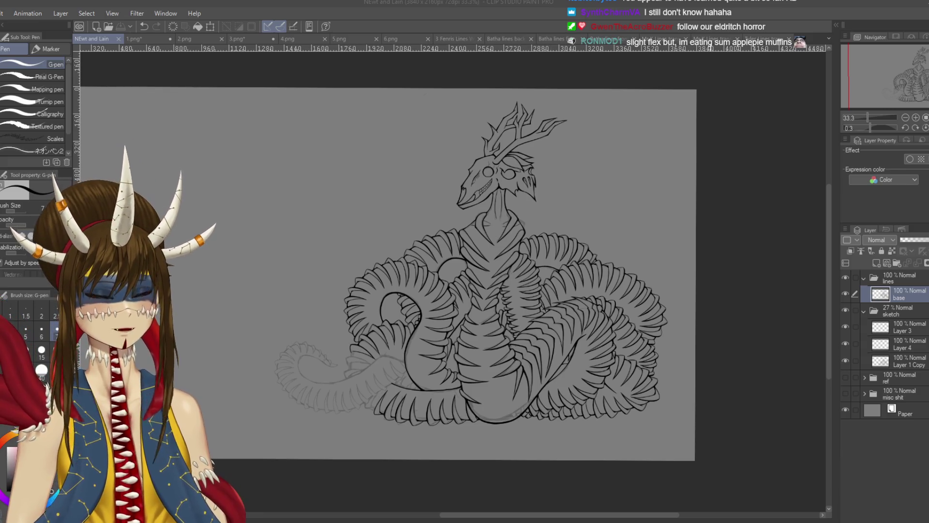
pyautogui.scroll(3, 514, 283)
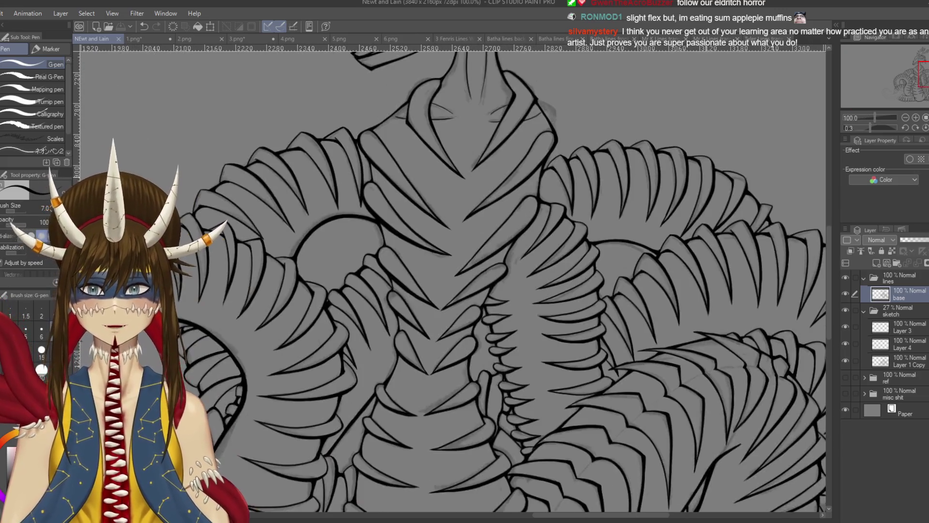
pyautogui.moveTo(453, 135)
pyautogui.mouseDown()
pyautogui.moveTo(514, 149)
pyautogui.moveTo(564, 188)
pyautogui.moveTo(593, 243)
pyautogui.moveTo(596, 303)
pyautogui.moveTo(404, 320)
pyautogui.mouseUp()
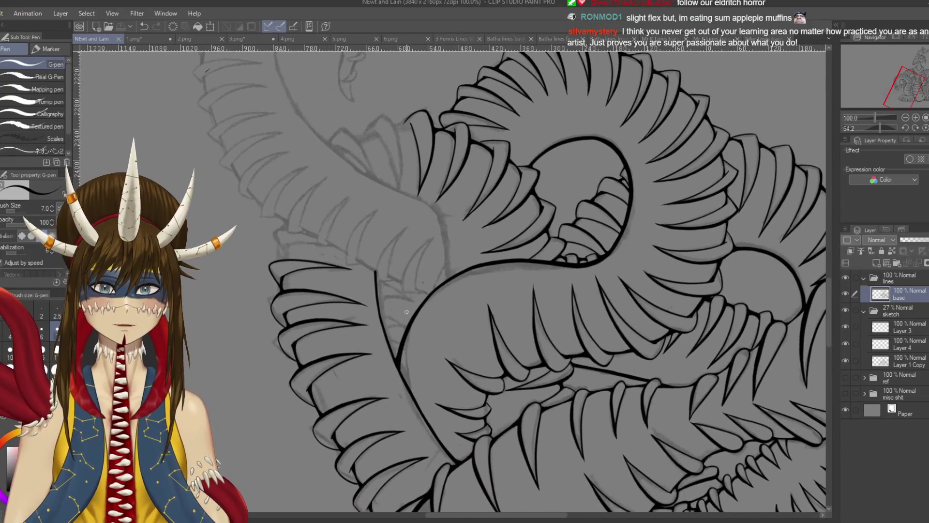